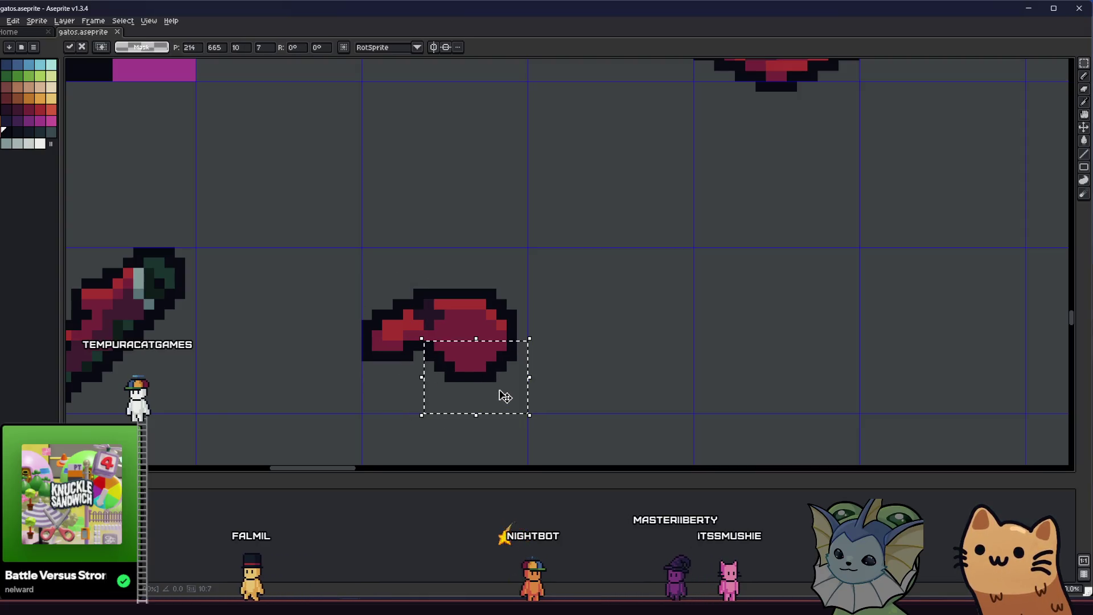
Select the whole glove, move it lower in its cell and sample its red colour.
click(506, 395)
drag(357, 282, 523, 401)
drag(469, 367, 468, 390)
key(ctrl+d)
key(i)
click(477, 320)
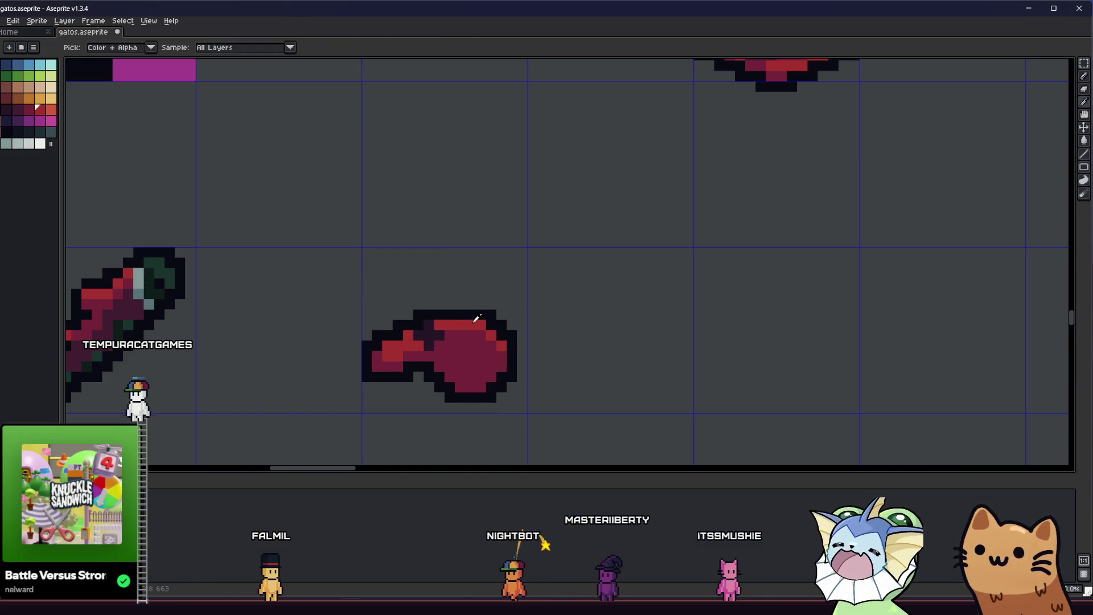
Select the glove's top, left and thumb areas, shift the thumb outward, undoing a stray move.
key(m)
drag(412, 289, 540, 348)
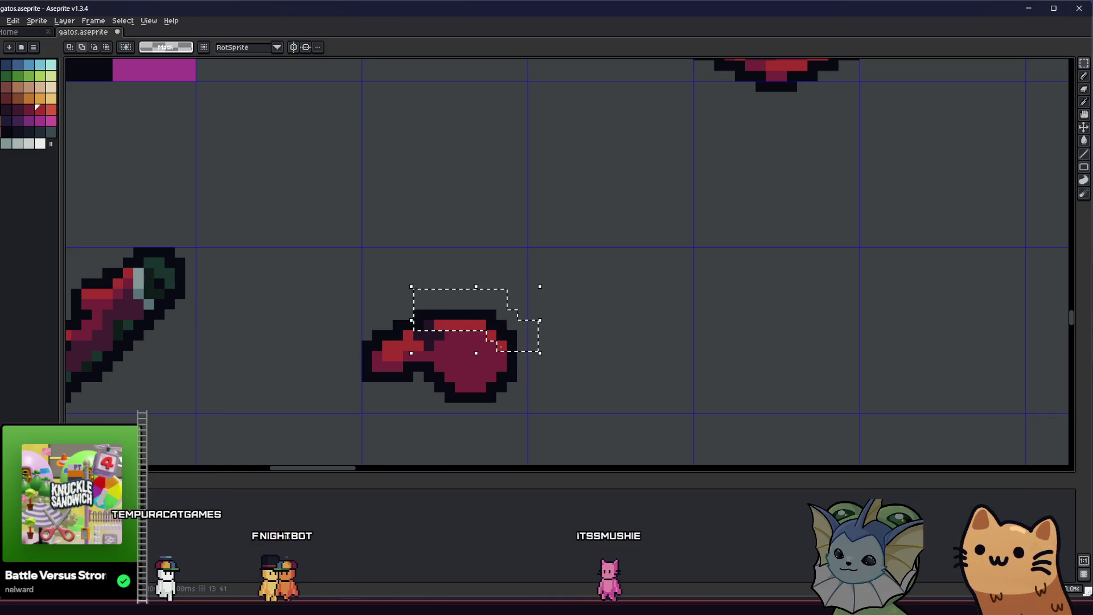
drag(350, 289, 411, 357)
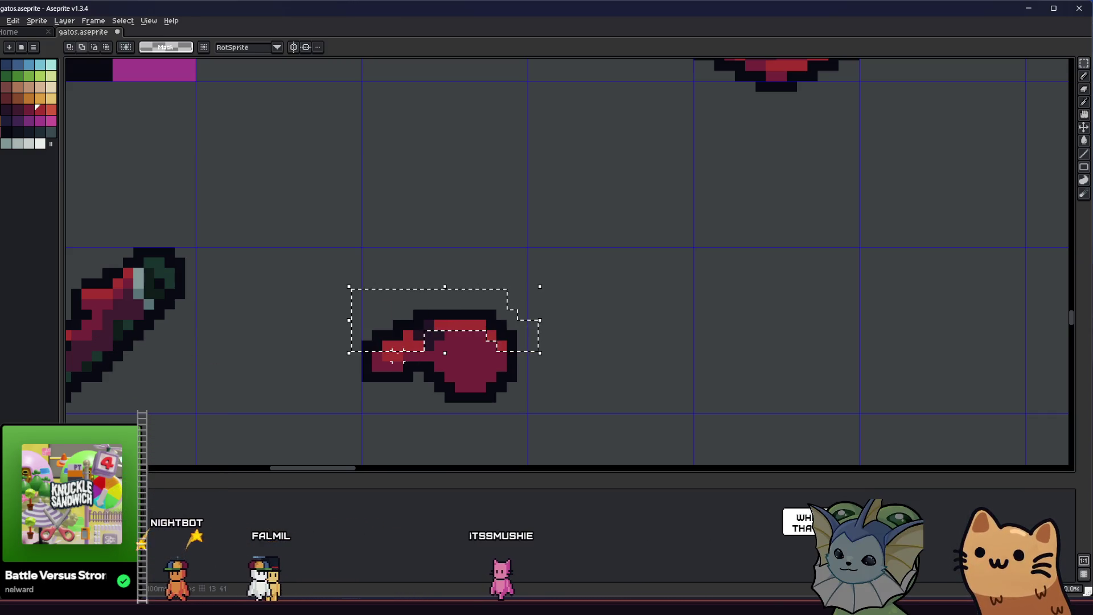
mouse_move(318, 292)
mouse_down()
mouse_move(408, 364)
mouse_move(410, 331)
mouse_up()
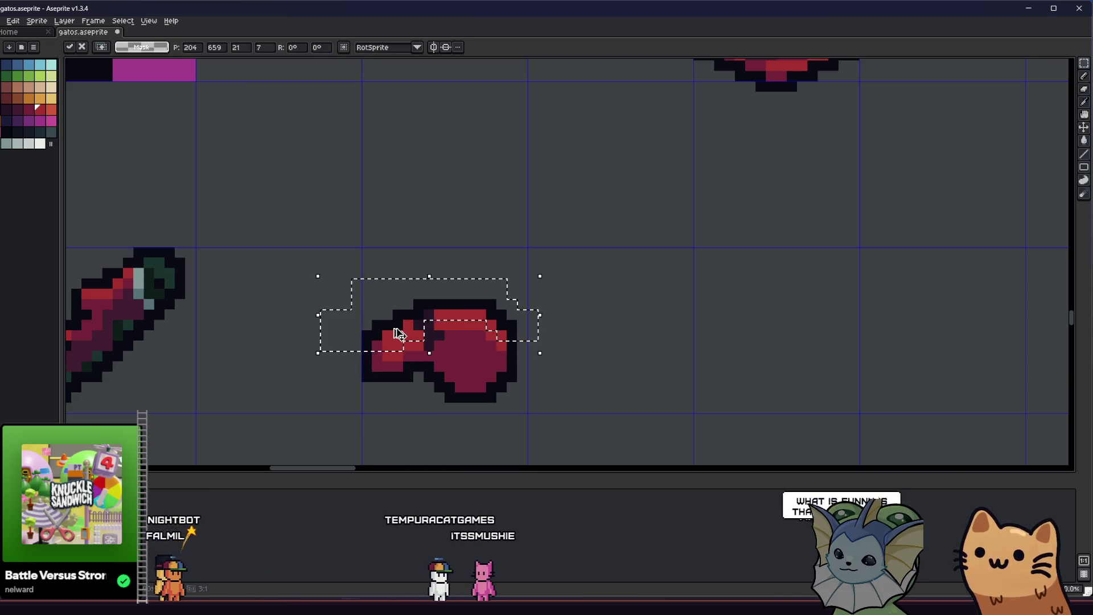
key(ctrl+z)
key(ctrl+z)
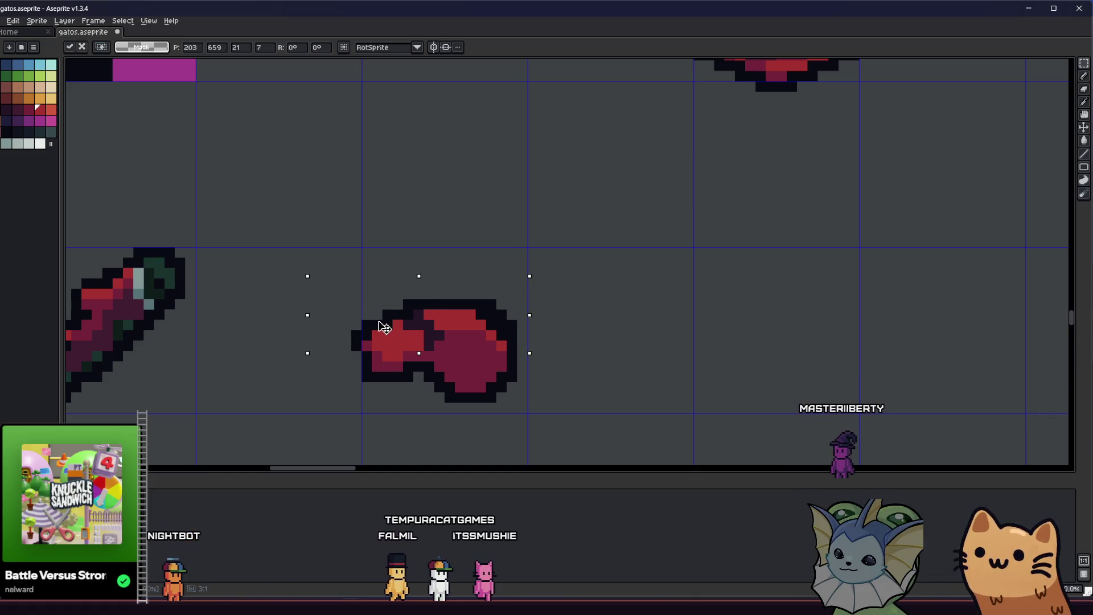
key(b)
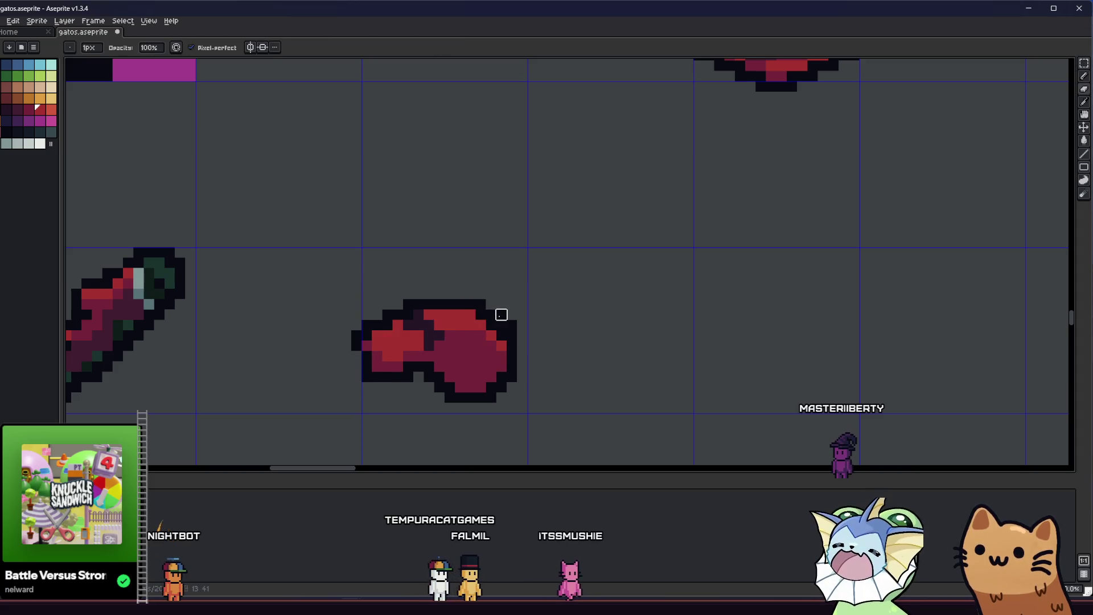
scroll(511, 324, down, 1)
scroll(444, 342, down, 1)
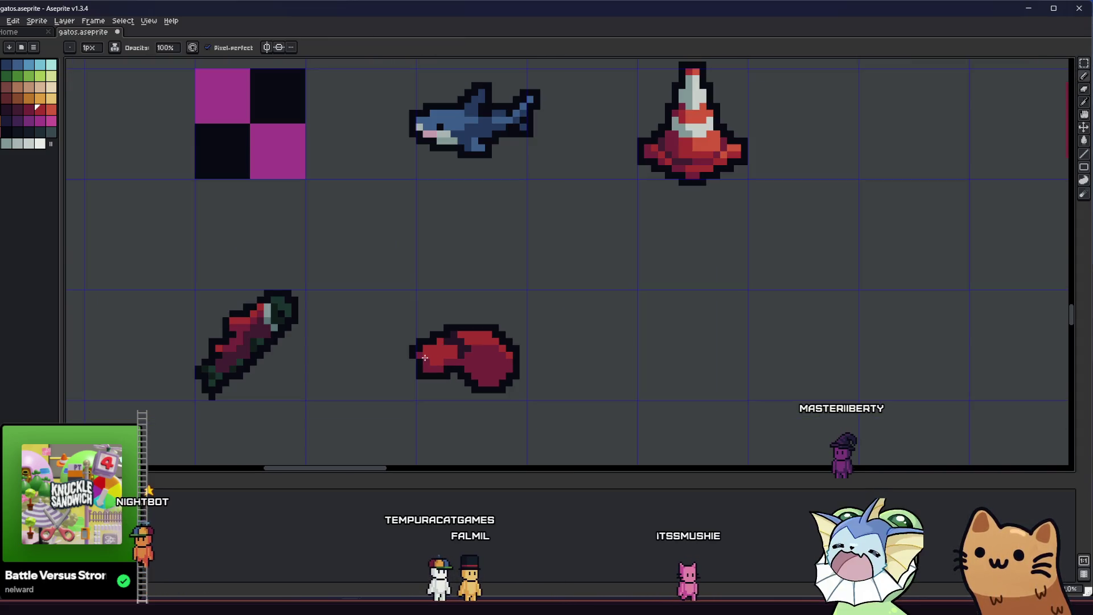
scroll(394, 393, up, 2)
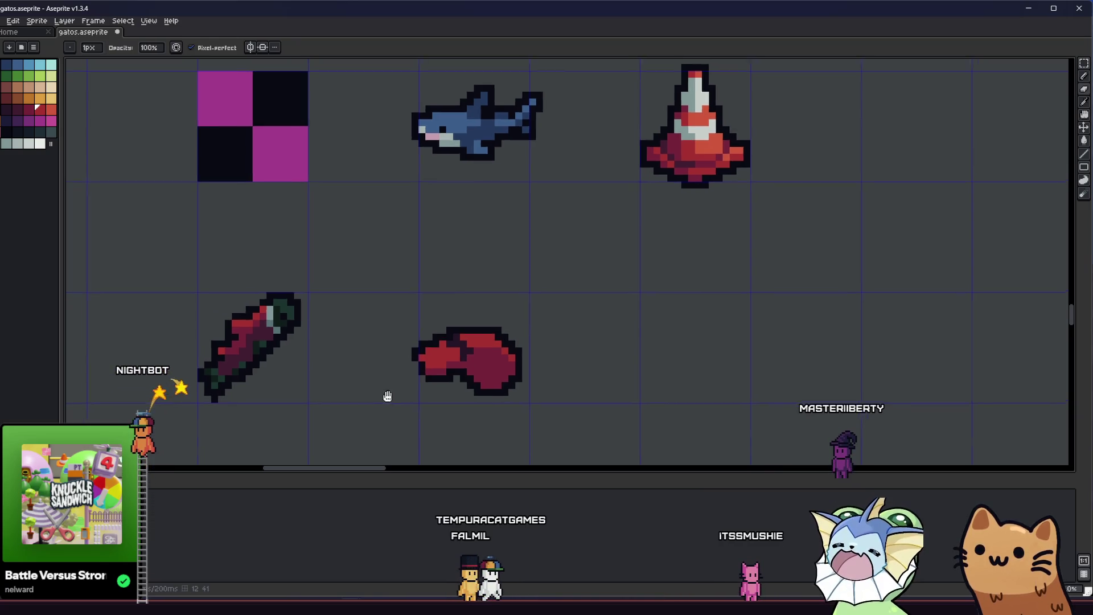
scroll(393, 393, up, 3)
Sample glove colours and redraw the thumb edge, then erase pixels between thumb and palm.
key(alt)
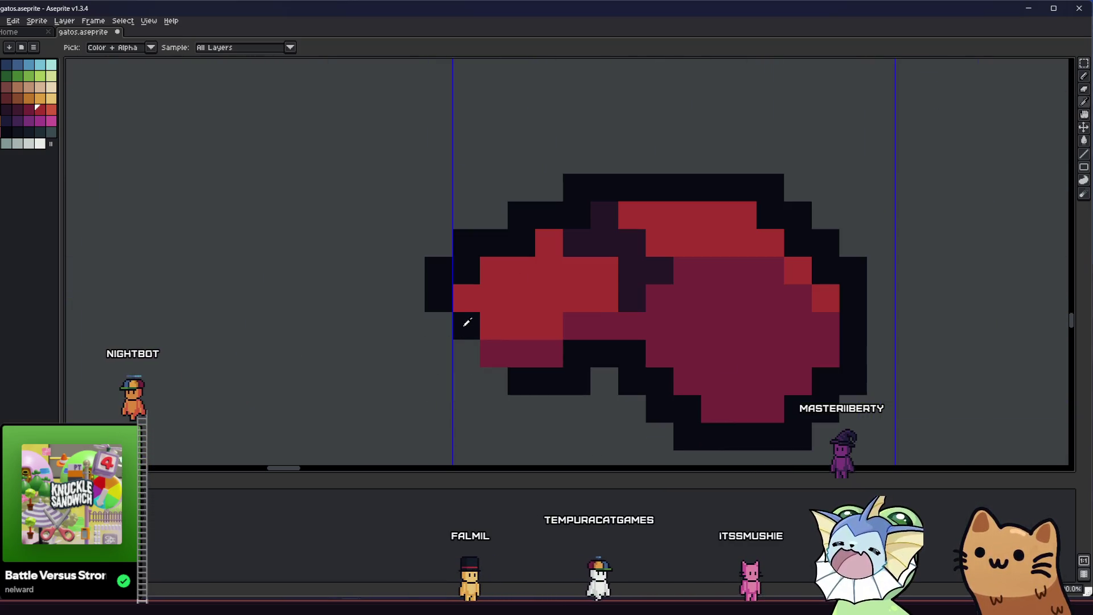
scroll(493, 384, down, 3)
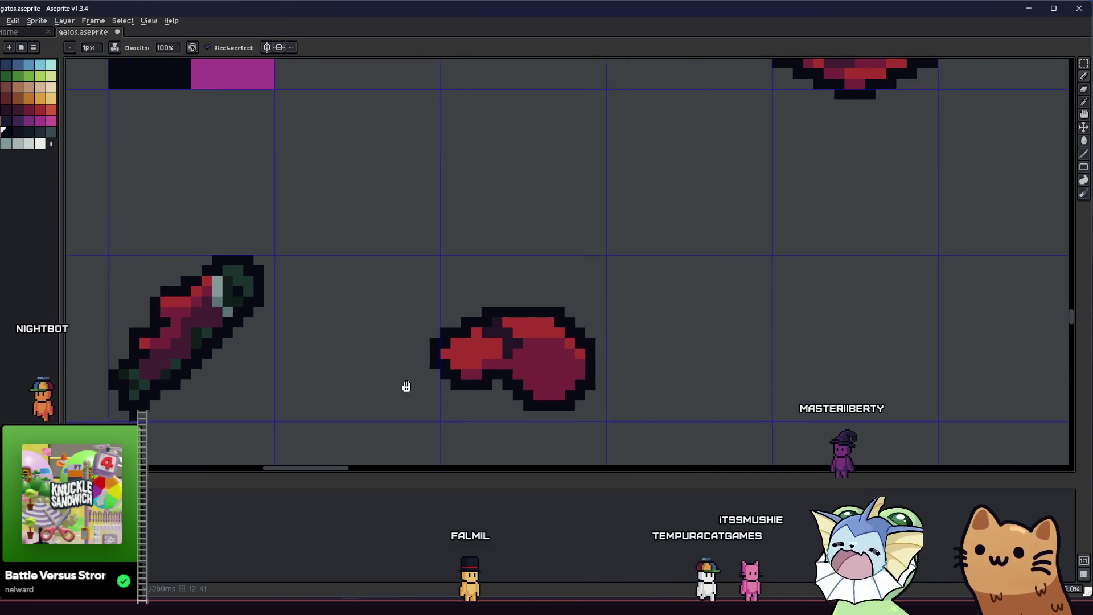
scroll(410, 384, down, 1)
scroll(453, 375, up, 1)
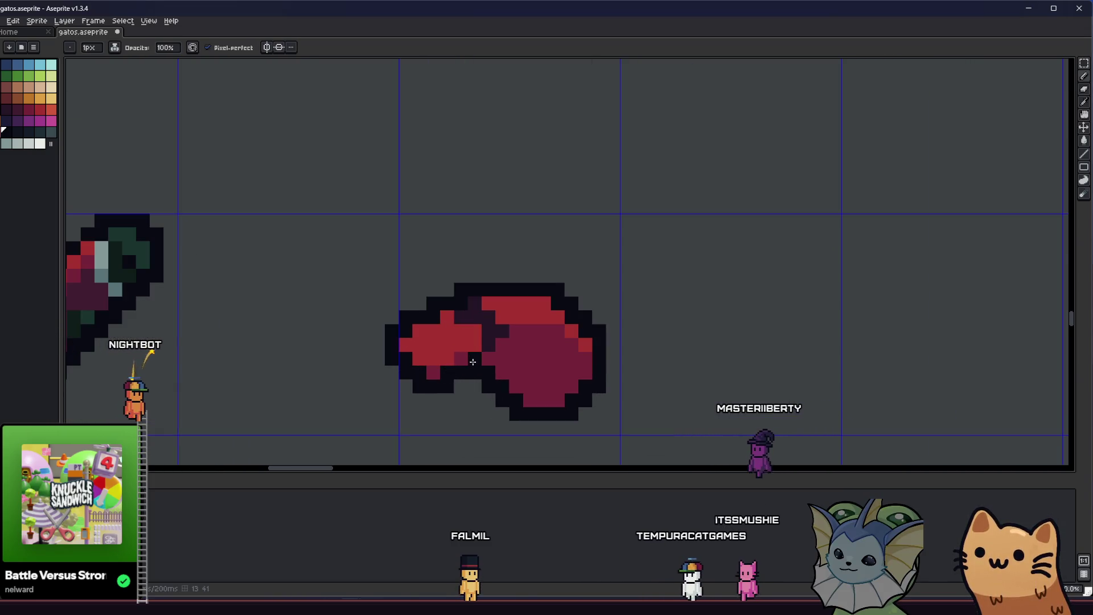
key(alt)
key(alt)
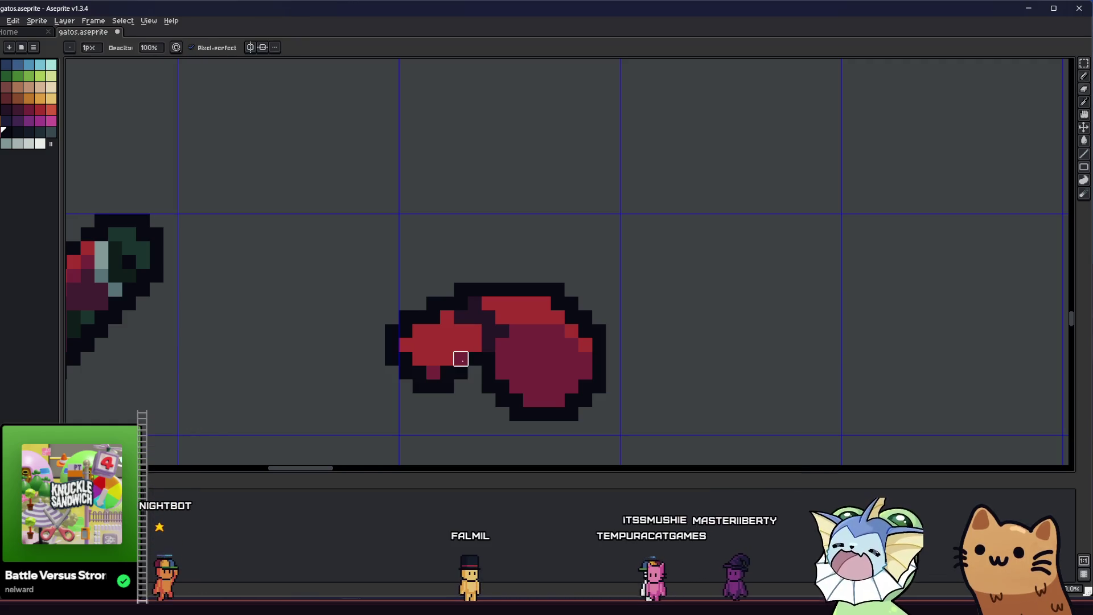
scroll(401, 384, up, 1)
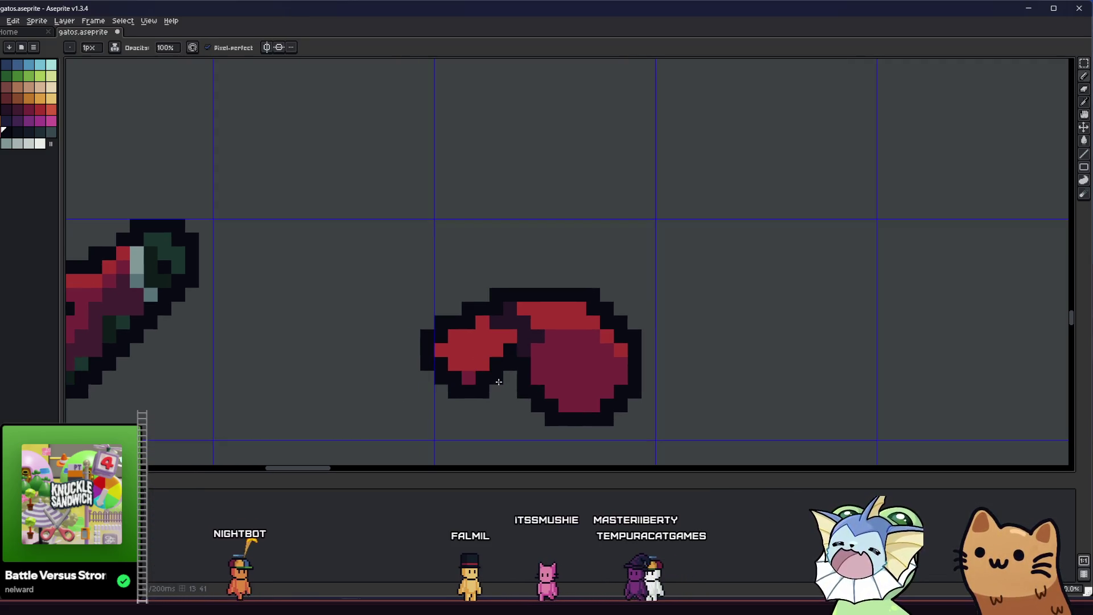
scroll(513, 353, down, 5)
right_click(504, 274)
scroll(495, 367, up, 4)
key(alt)
scroll(495, 367, up, 5)
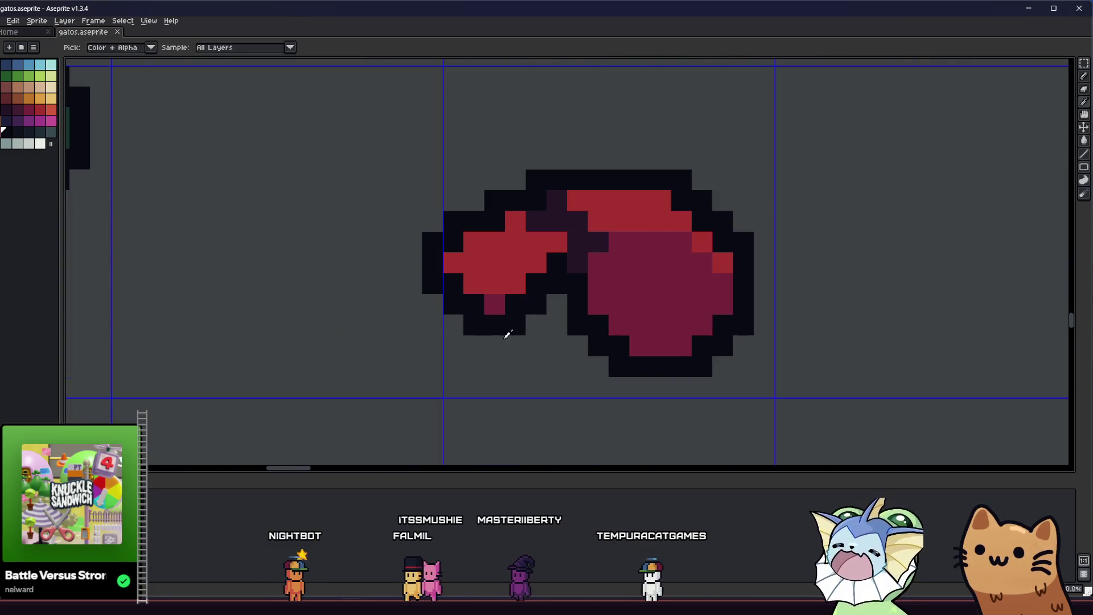
key(alt)
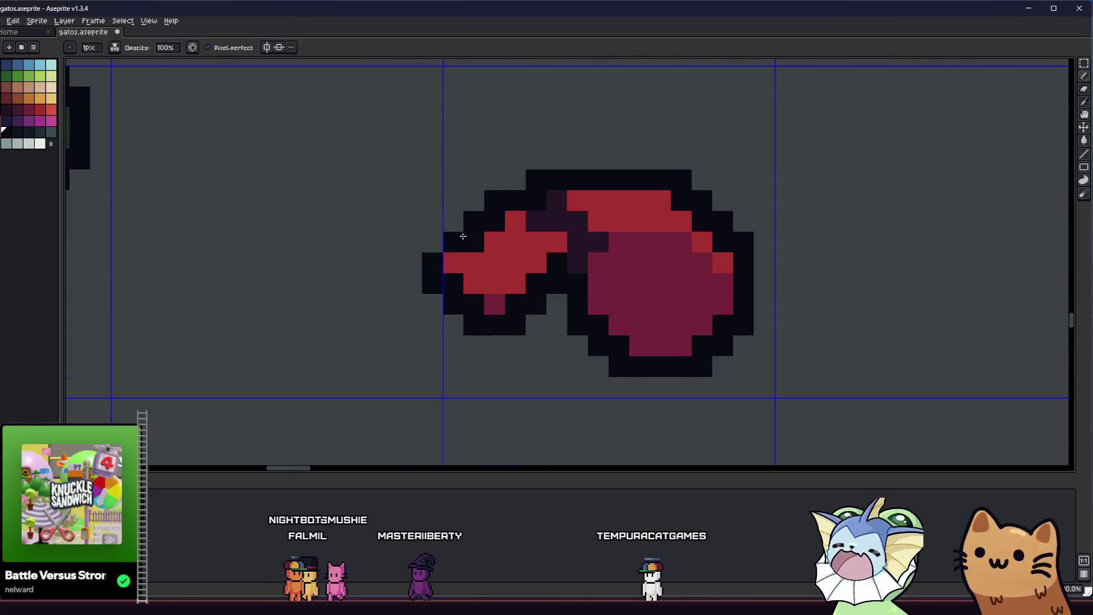
key(e)
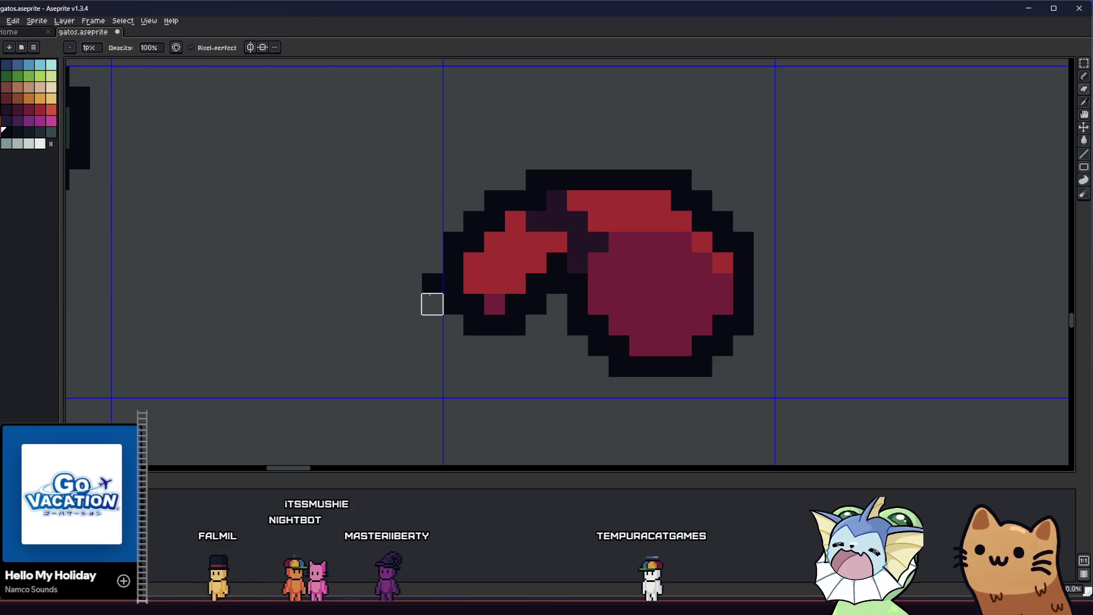
scroll(427, 307, down, 5)
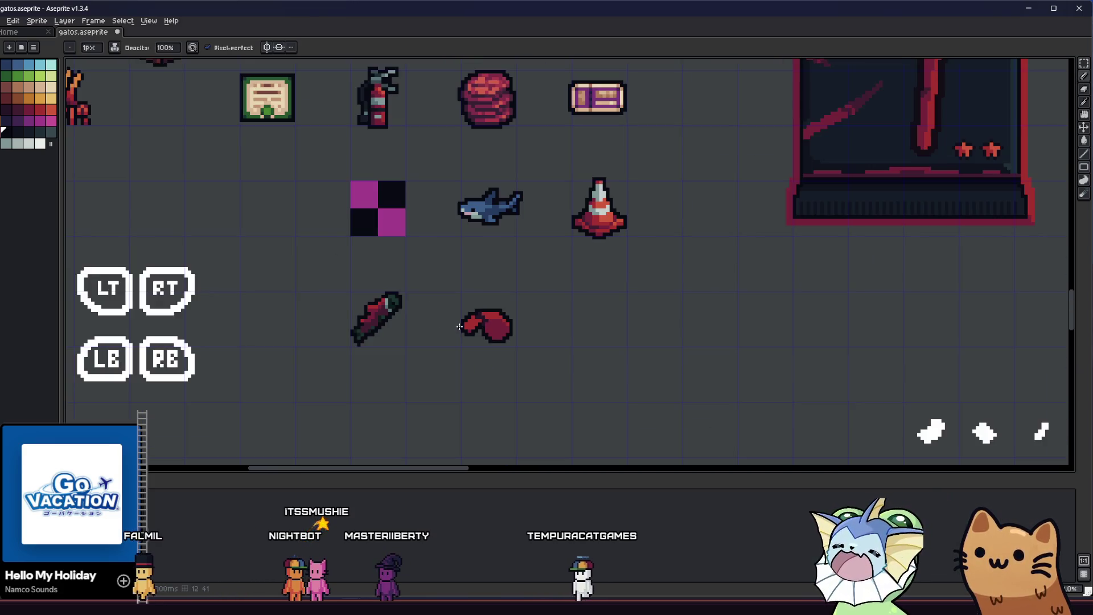
scroll(457, 330, up, 4)
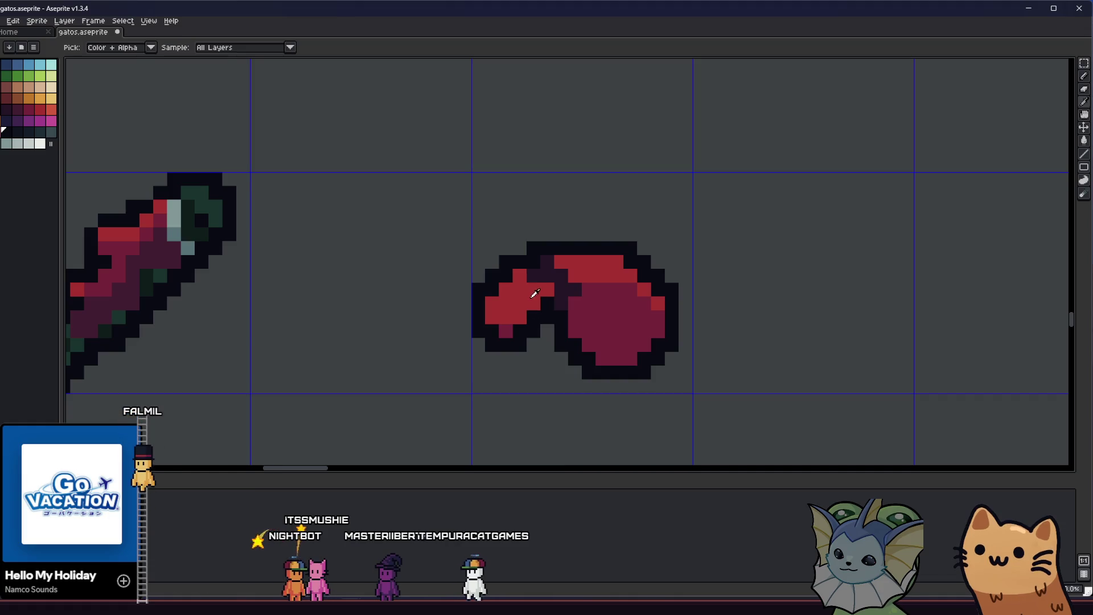
Select the glove's left part, nudge the thumb one pixel and back, then drop the selection.
drag(463, 331, 406, 345)
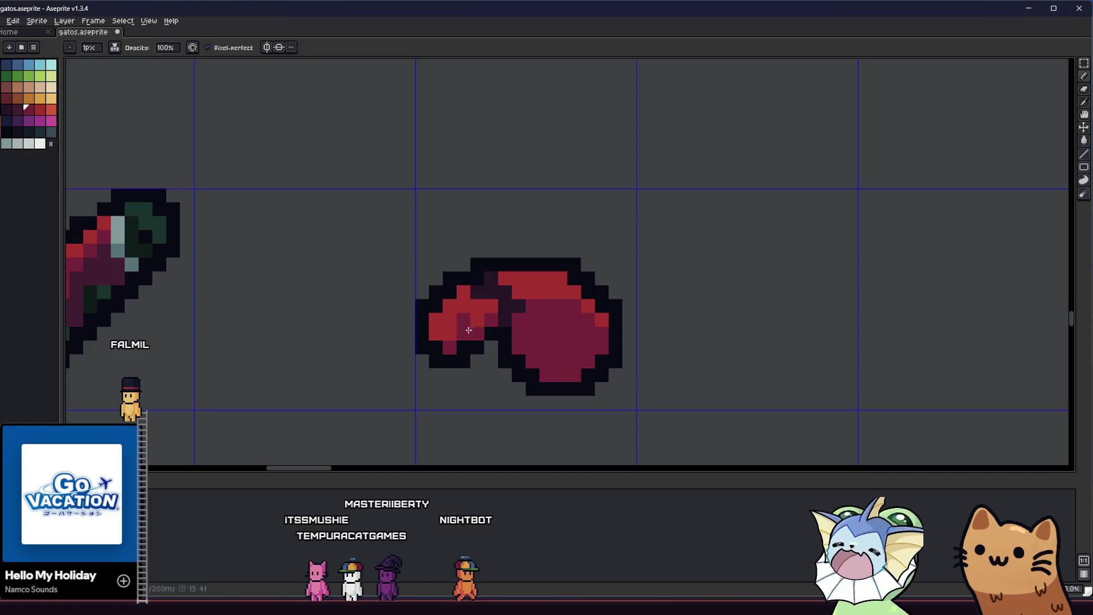
scroll(383, 367, right, 1)
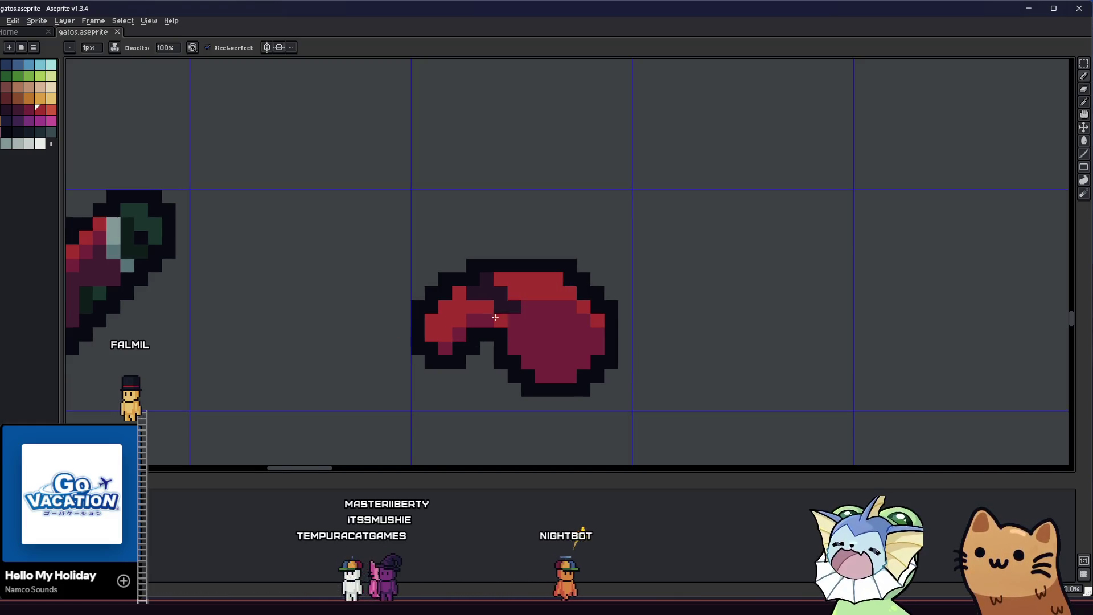
key(m)
drag(412, 246, 493, 380)
mouse_move(458, 347)
mouse_down()
mouse_move(471, 348)
mouse_move(459, 347)
mouse_up()
key(Escape)
key(b)
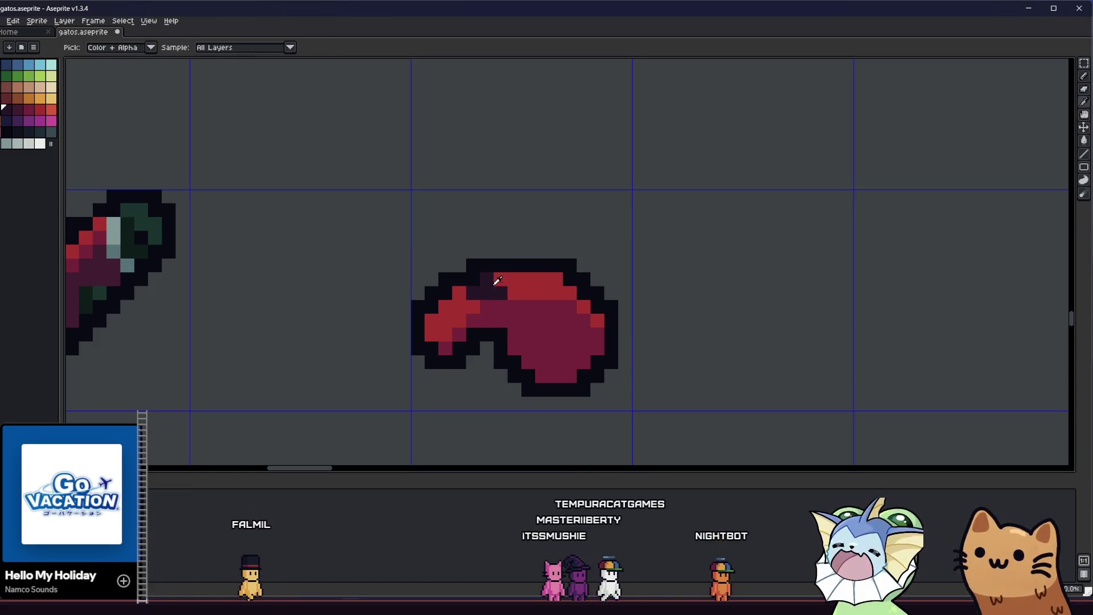
scroll(501, 312, down, 3)
scroll(385, 363, up, 2)
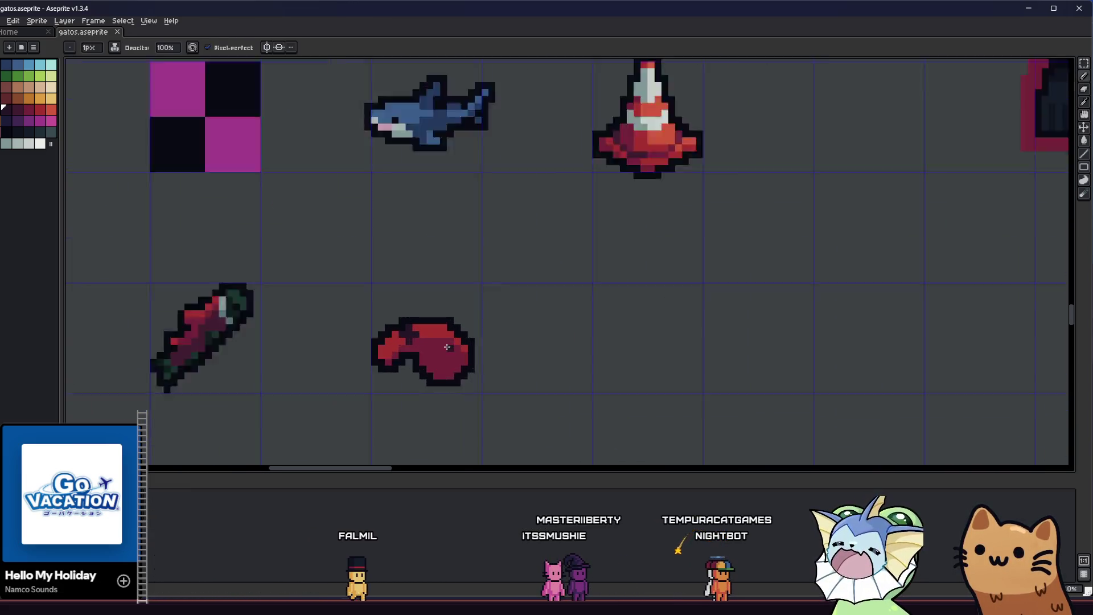
scroll(419, 342, up, 2)
Sample a glove colour and touch up pixels where the thumb meets the palm.
alt+click(438, 328)
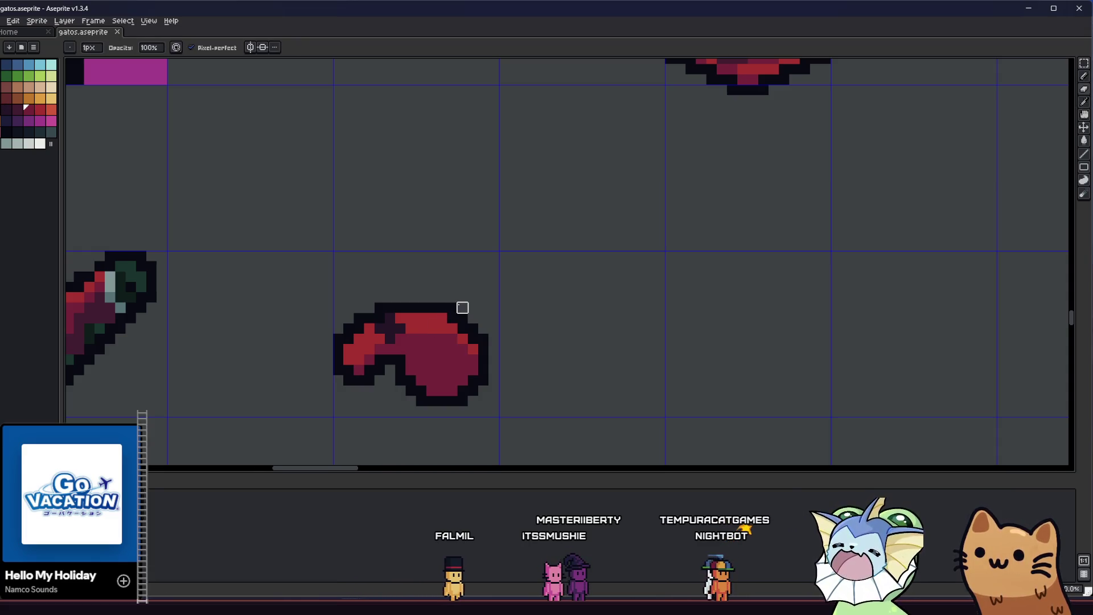
scroll(452, 308, down, 3)
scroll(453, 324, down, 2)
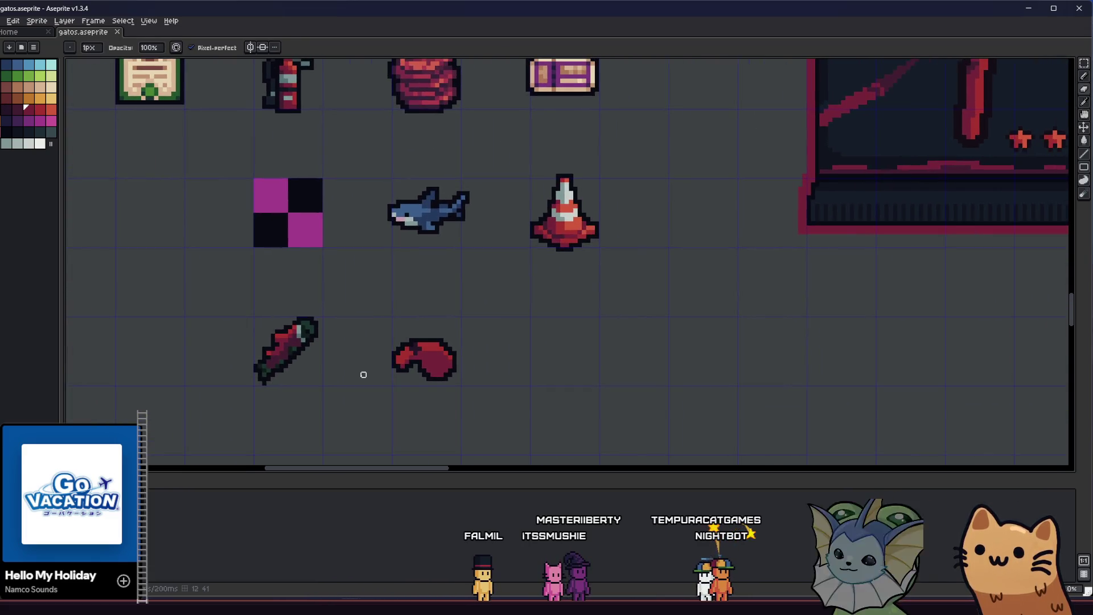
scroll(419, 359, up, 6)
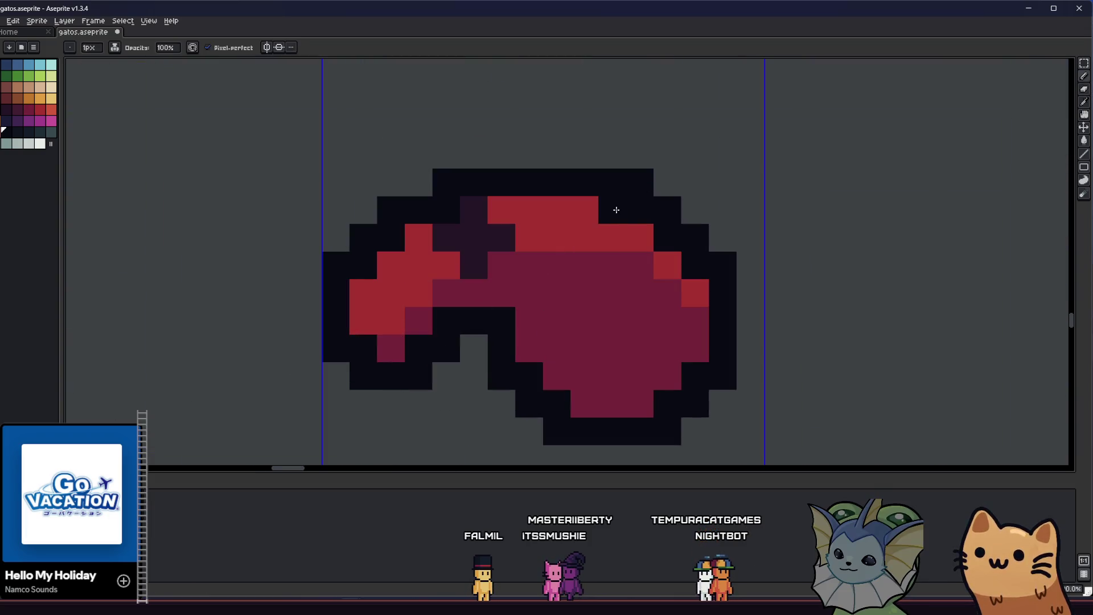
scroll(612, 210, up, 2)
scroll(479, 315, down, 5)
scroll(410, 317, up, 1)
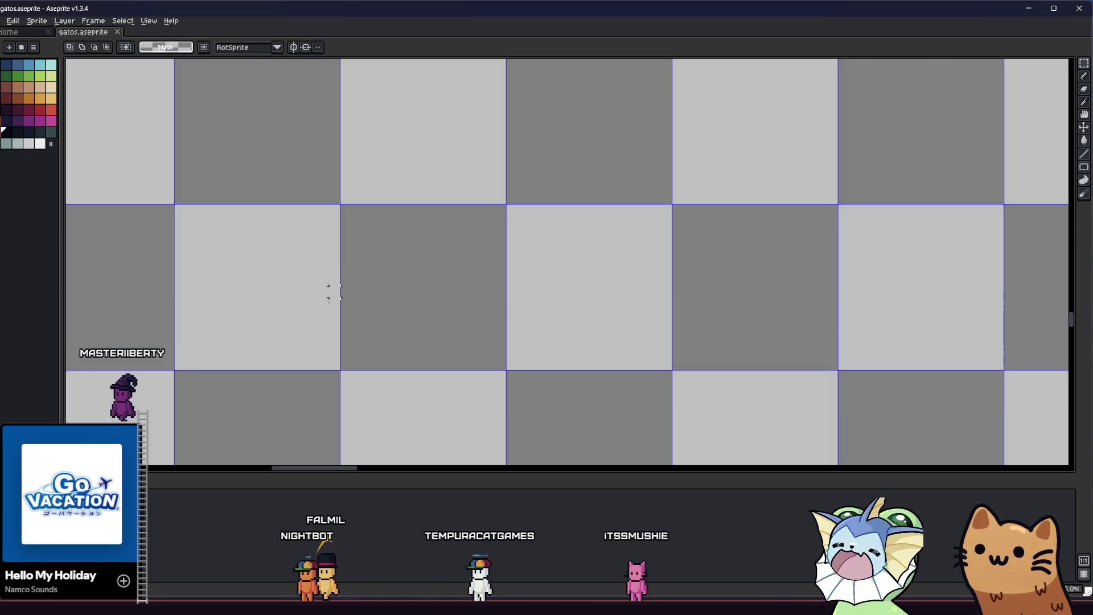
key(m)
Delete the red glove and sketch the diagonal red neck stroke for the new bottle.
drag(328, 248, 518, 395)
key(Delete)
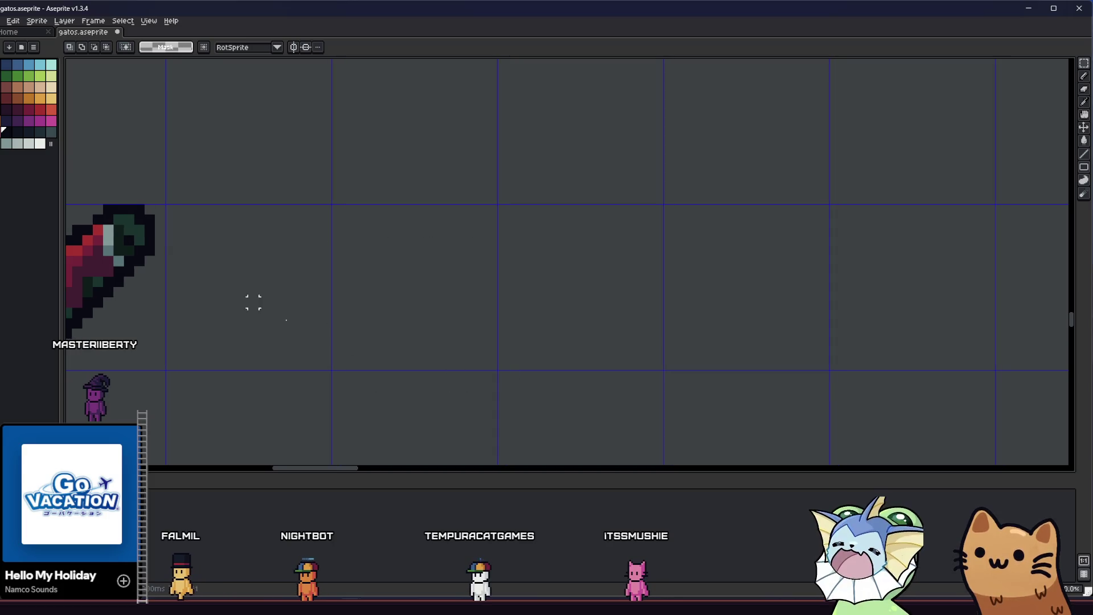
key(b)
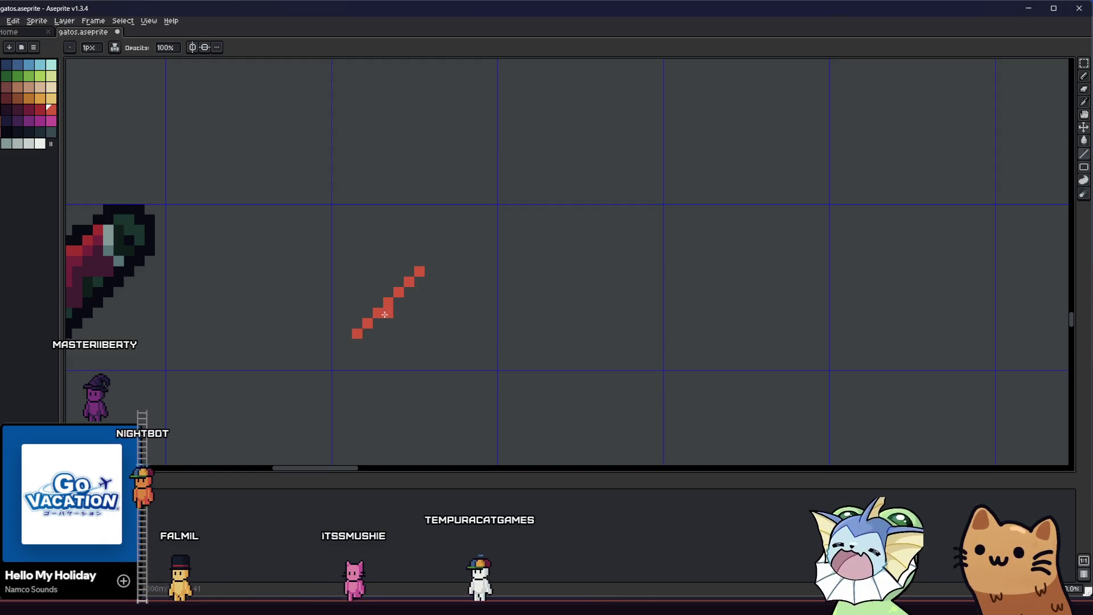
drag(407, 311, 376, 343)
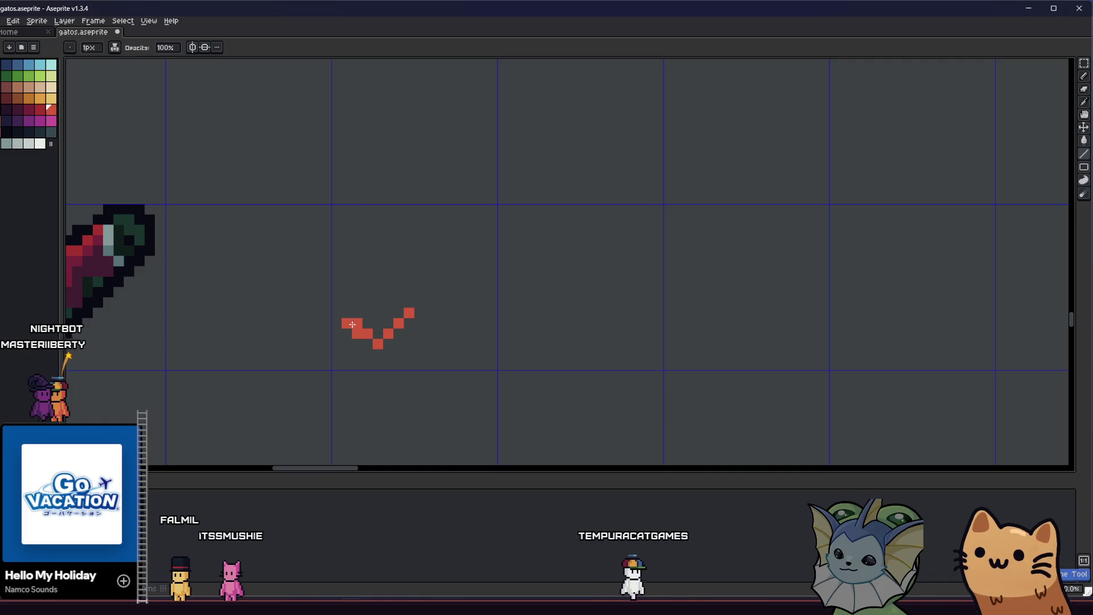
click(379, 282)
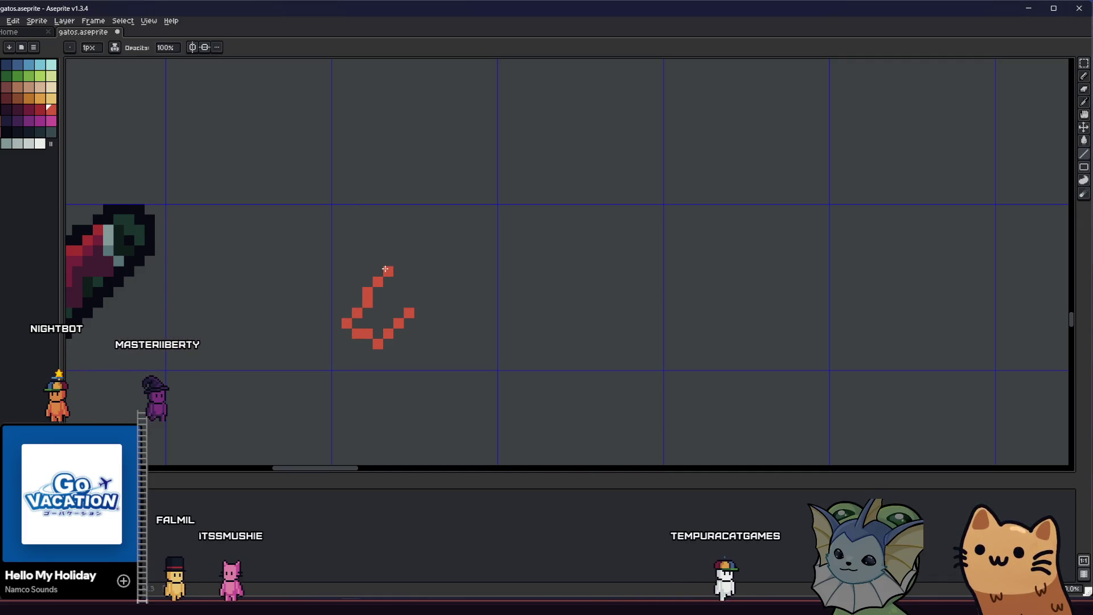
drag(389, 272, 409, 259)
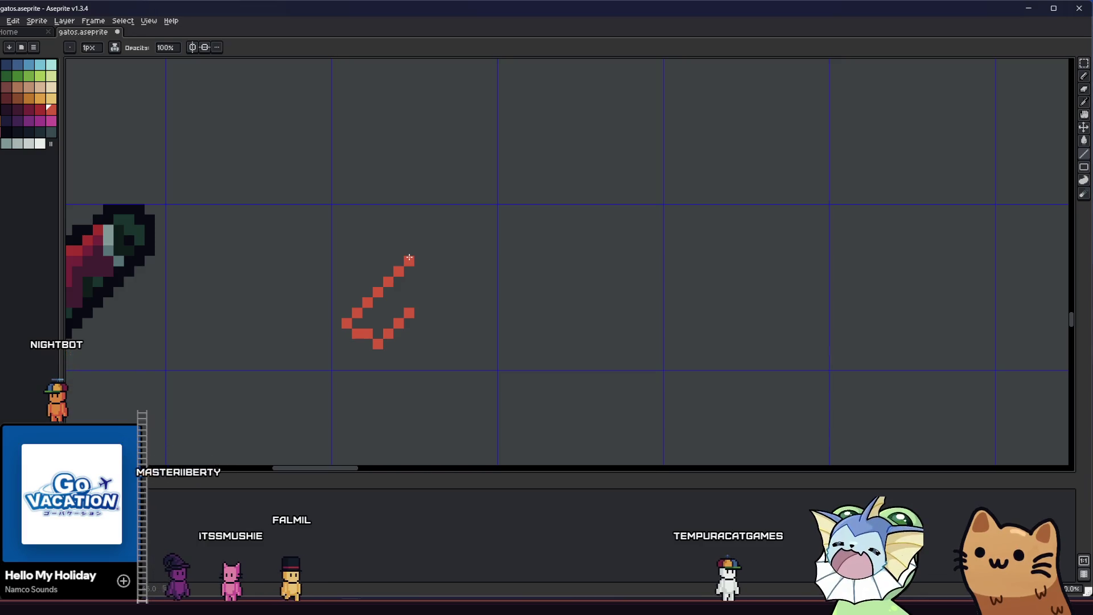
Undo a filled red blob and draw a round red outline for the bottle body.
drag(451, 272, 432, 311)
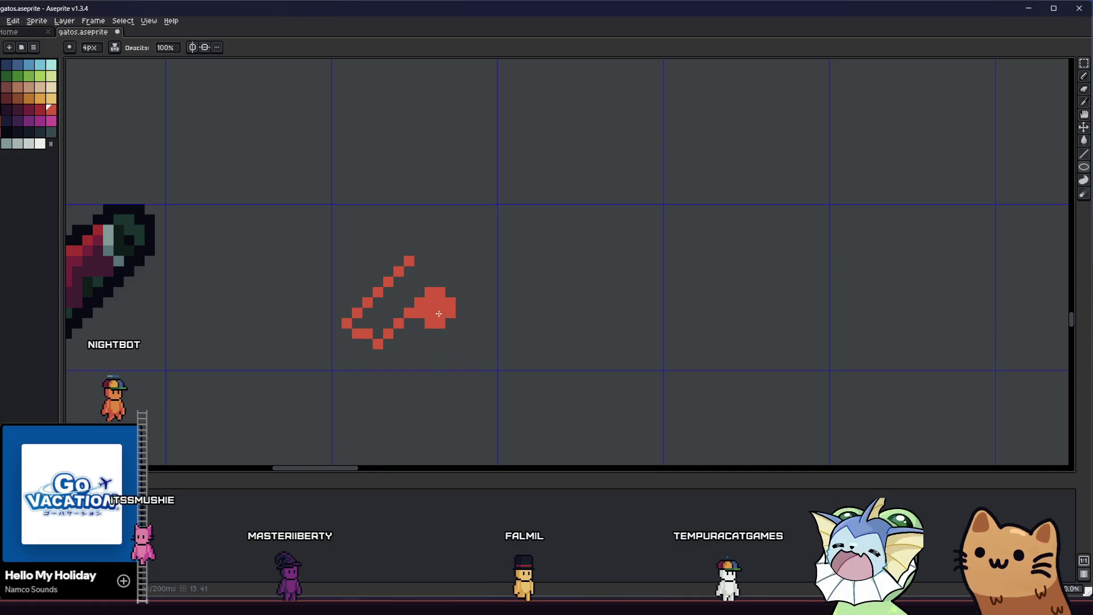
key(ctrl+z)
mouse_move(424, 303)
mouse_down()
mouse_move(482, 362)
mouse_move(499, 364)
mouse_move(492, 357)
mouse_up()
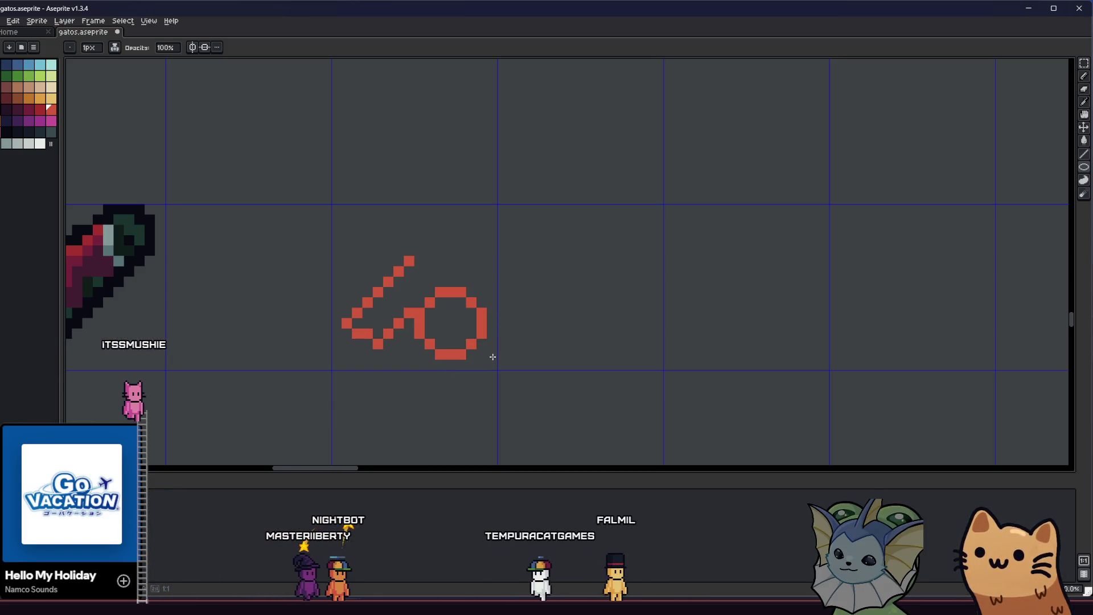
key(b)
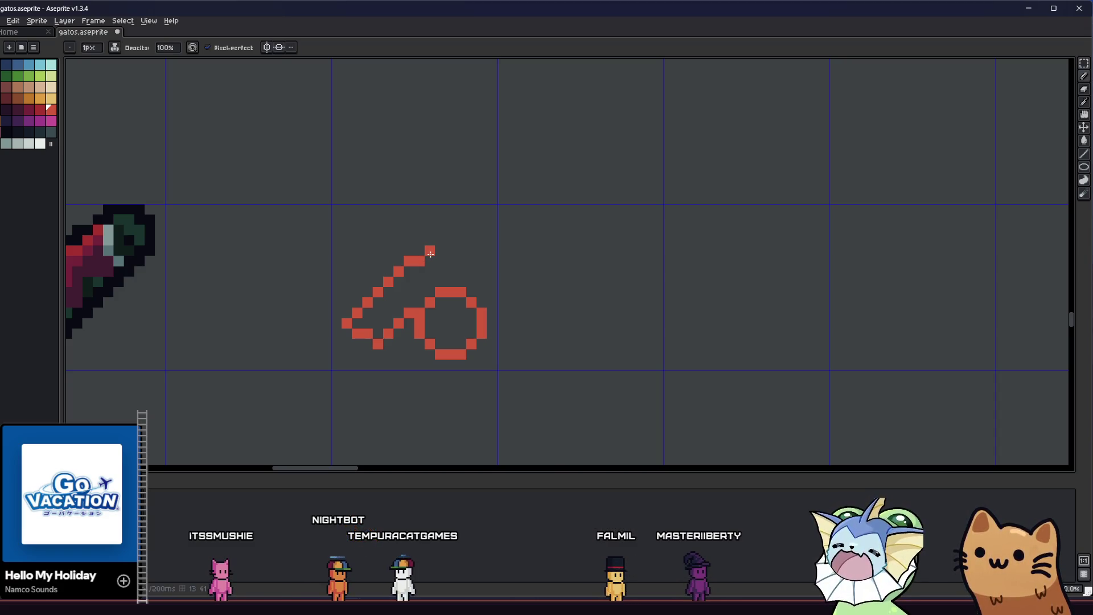
Draw the bottle's top edge joining the neck to the round body, undo it and redraw it.
drag(410, 261, 465, 260)
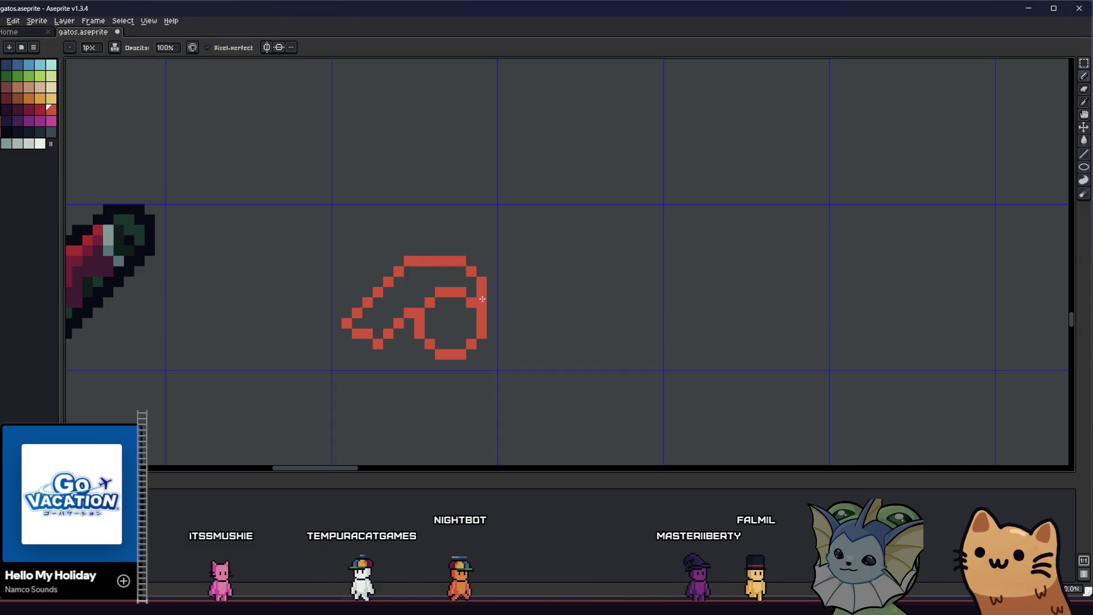
drag(474, 271, 484, 301)
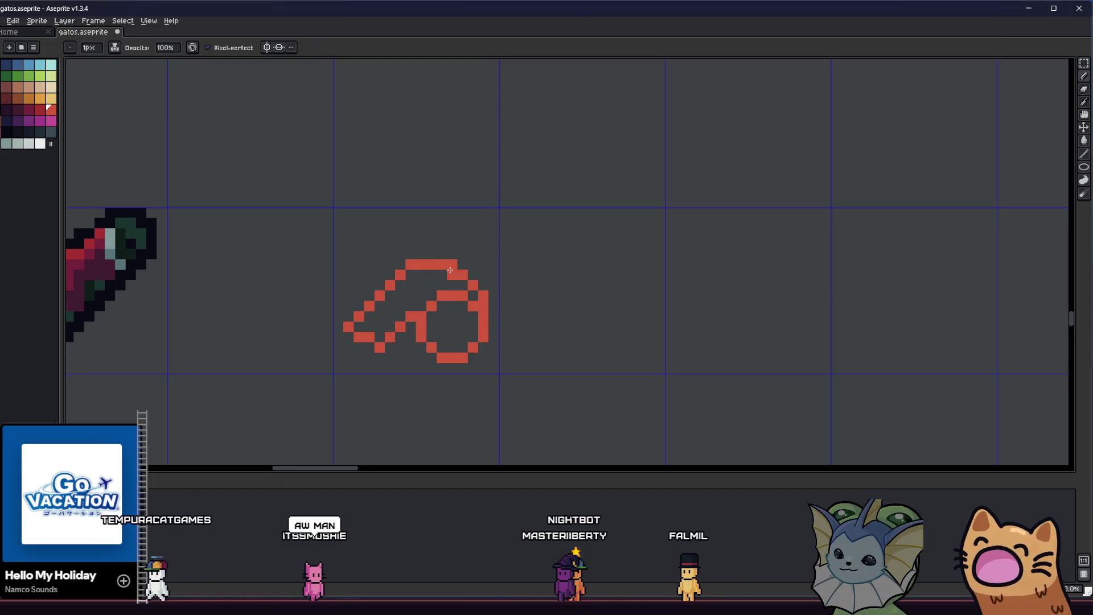
scroll(462, 337, down, 3)
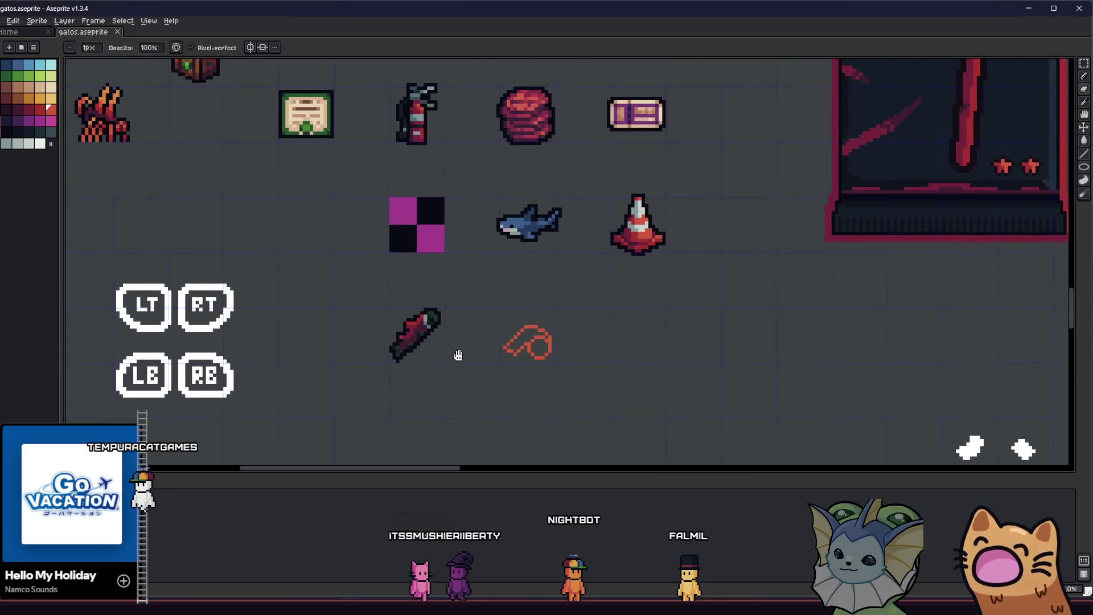
scroll(562, 330, up, 3)
scroll(561, 331, up, 1)
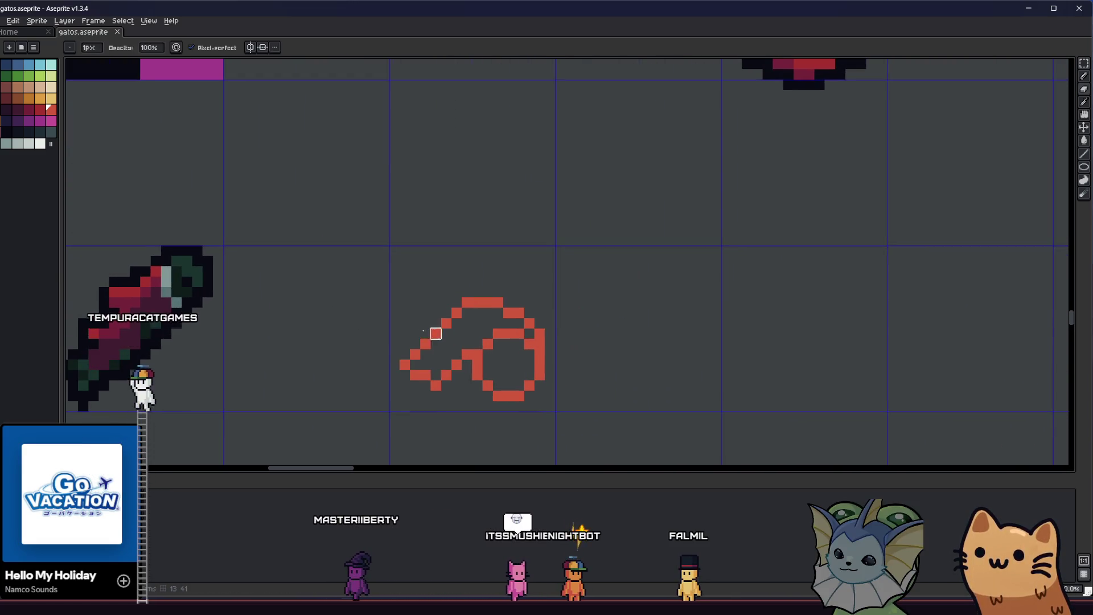
scroll(568, 282, up, 2)
key(ctrl+z)
drag(489, 273, 556, 296)
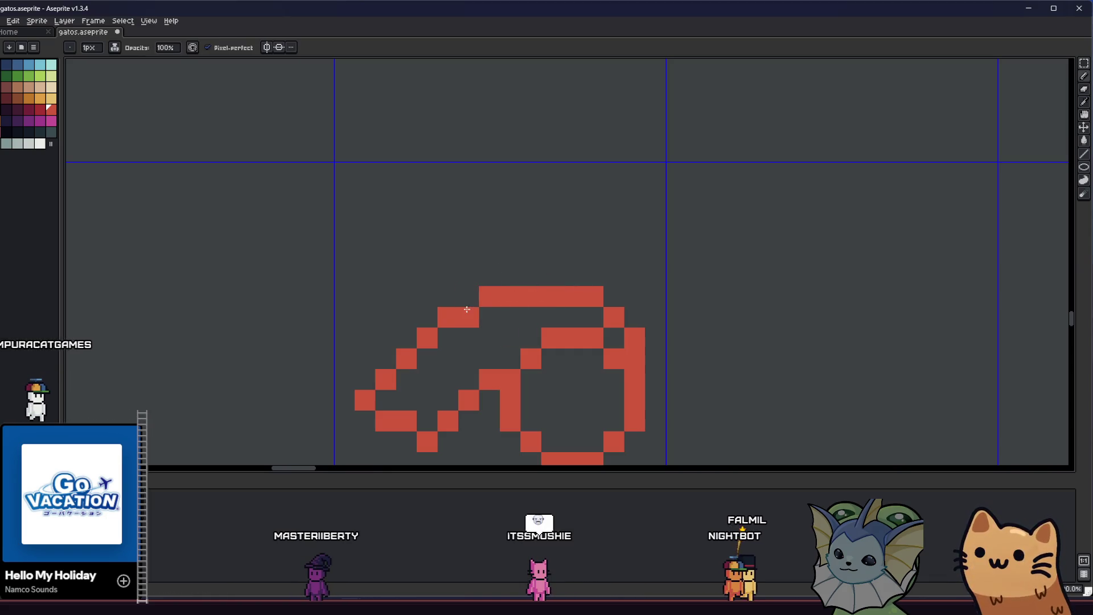
scroll(469, 276, down, 2)
scroll(469, 275, down, 3)
scroll(469, 275, down, 2)
scroll(402, 339, up, 3)
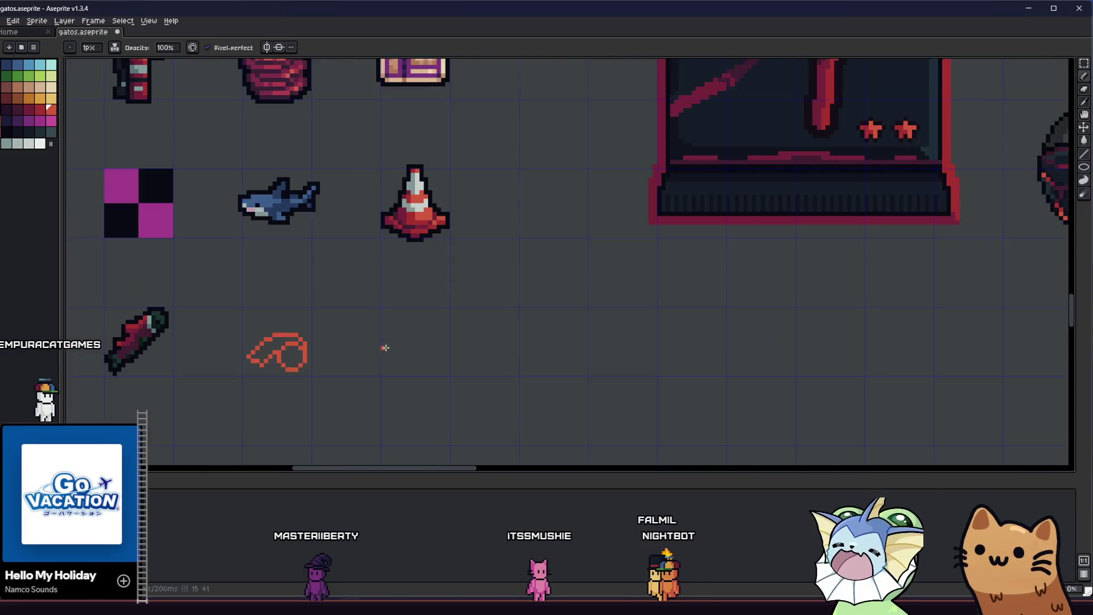
scroll(385, 339, up, 1)
scroll(349, 341, up, 3)
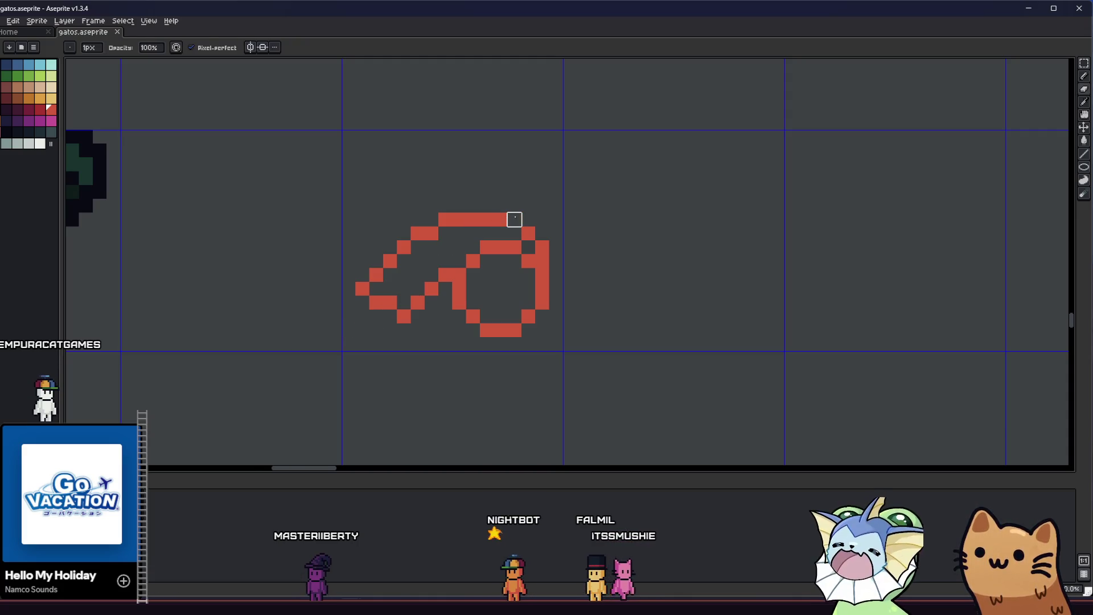
scroll(513, 233, down, 3)
scroll(478, 298, down, 1)
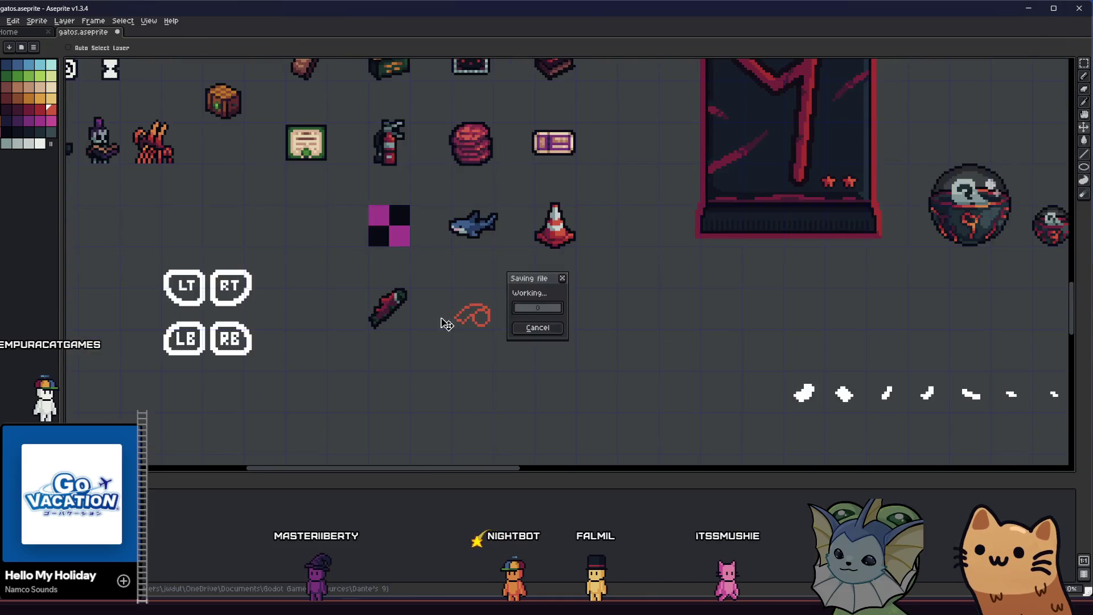
scroll(478, 325, up, 3)
scroll(478, 333, up, 2)
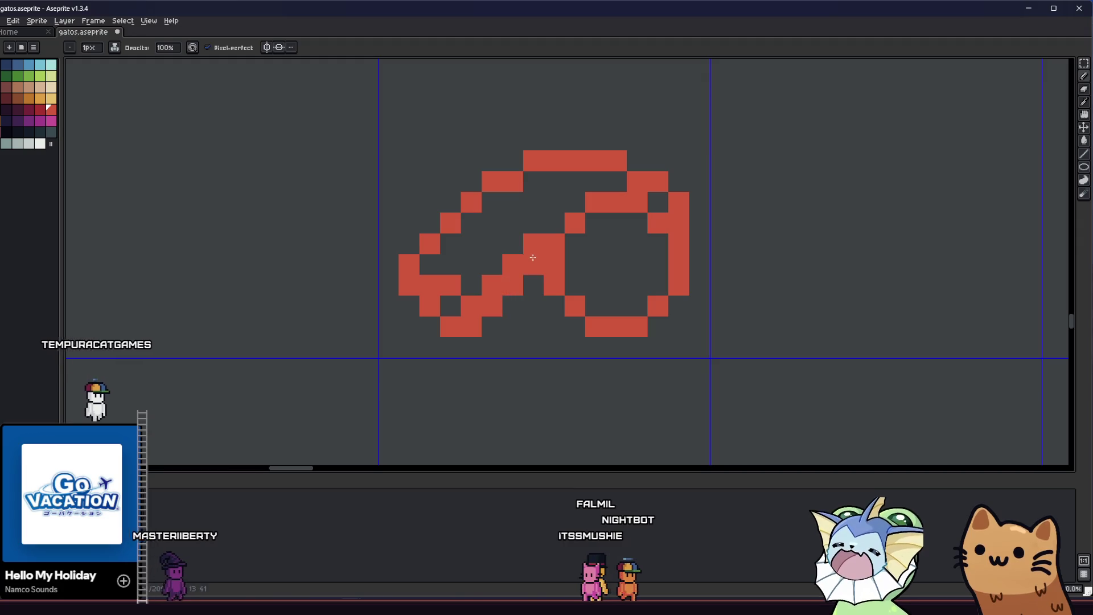
Sample colours and thicken the sketch's left stroke while viewing the neighbouring item.
drag(464, 299, 454, 310)
scroll(455, 309, down, 3)
scroll(478, 291, up, 2)
scroll(512, 290, up, 2)
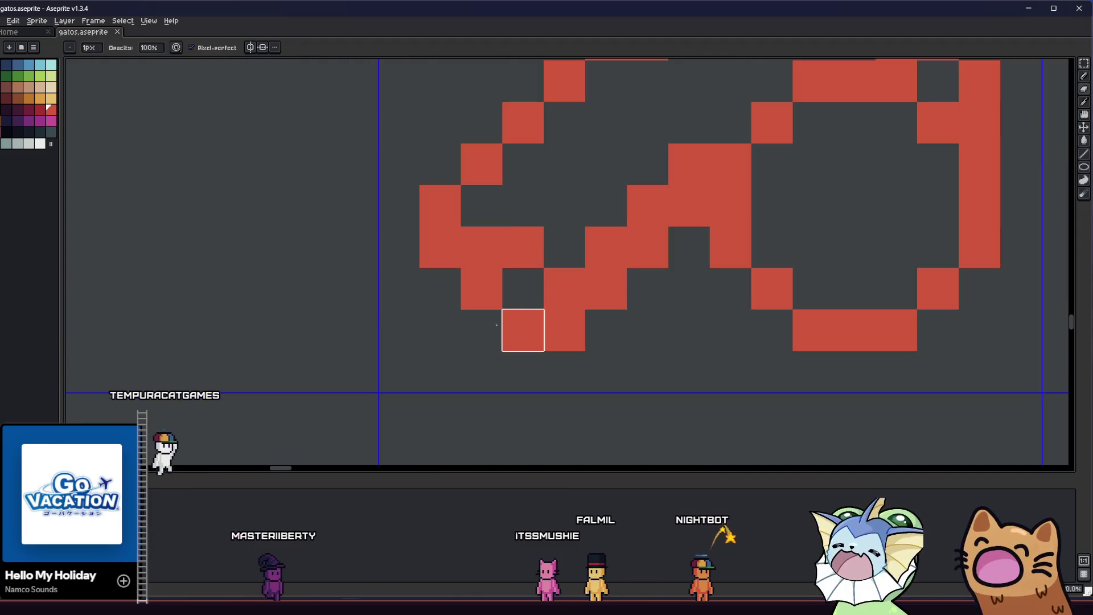
scroll(519, 291, down, 3)
scroll(427, 273, down, 2)
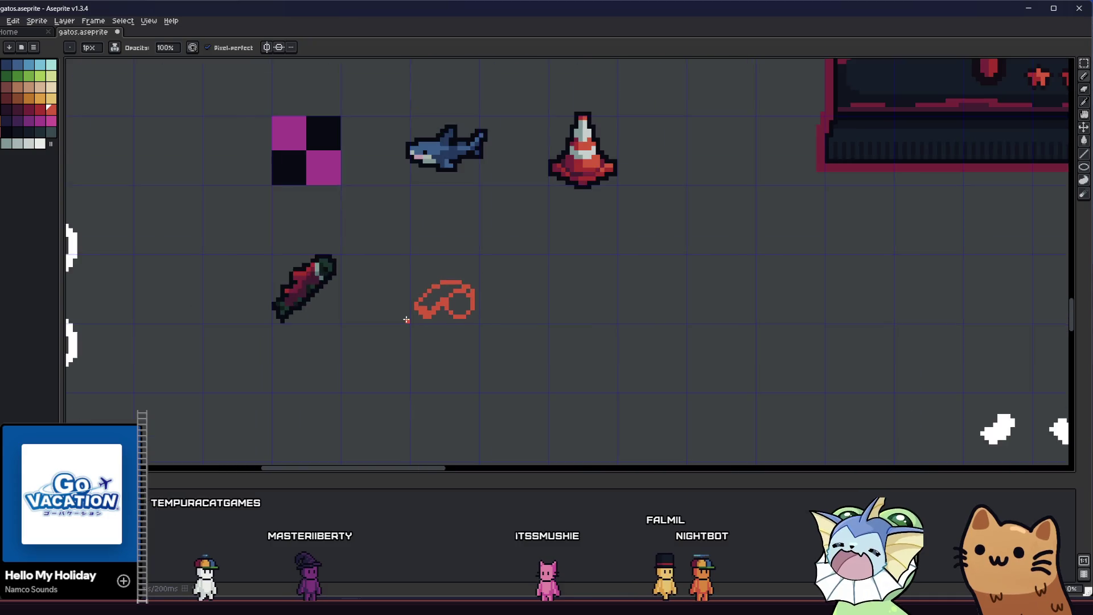
scroll(397, 347, down, 2)
scroll(397, 347, down, 3)
scroll(410, 325, up, 4)
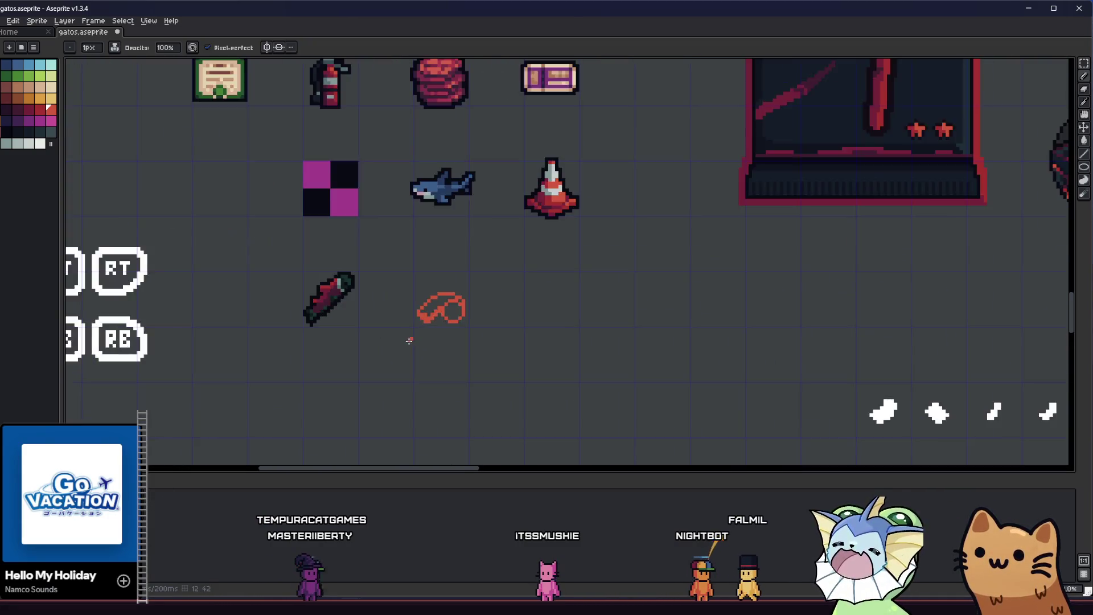
scroll(424, 310, up, 2)
scroll(425, 310, up, 2)
scroll(410, 308, down, 1)
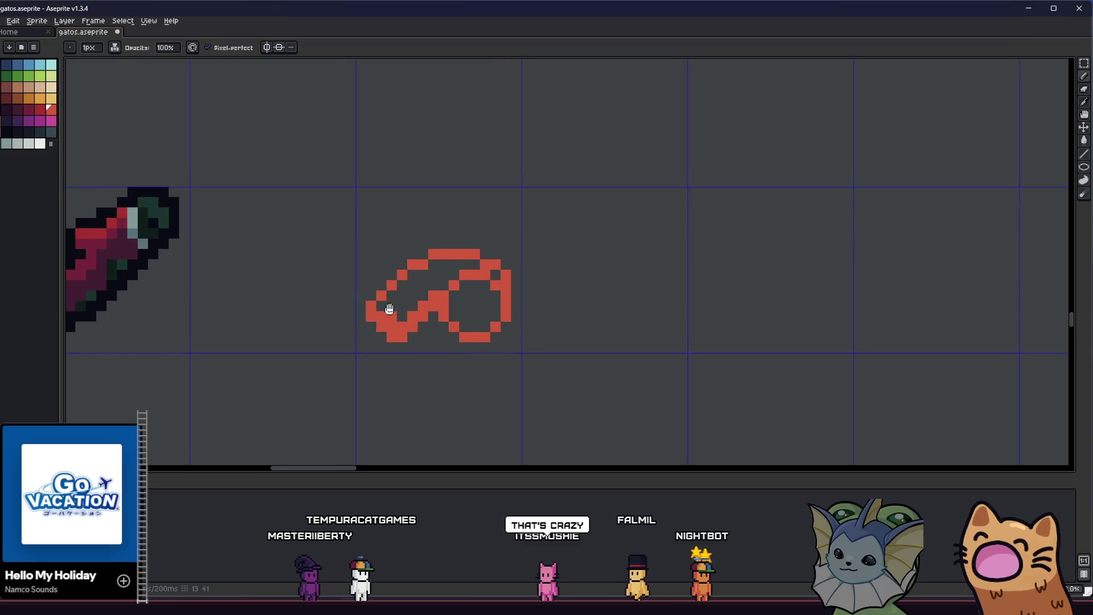
scroll(395, 303, up, 1)
scroll(384, 304, down, 1)
scroll(401, 324, down, 2)
scroll(418, 342, down, 2)
scroll(442, 366, up, 5)
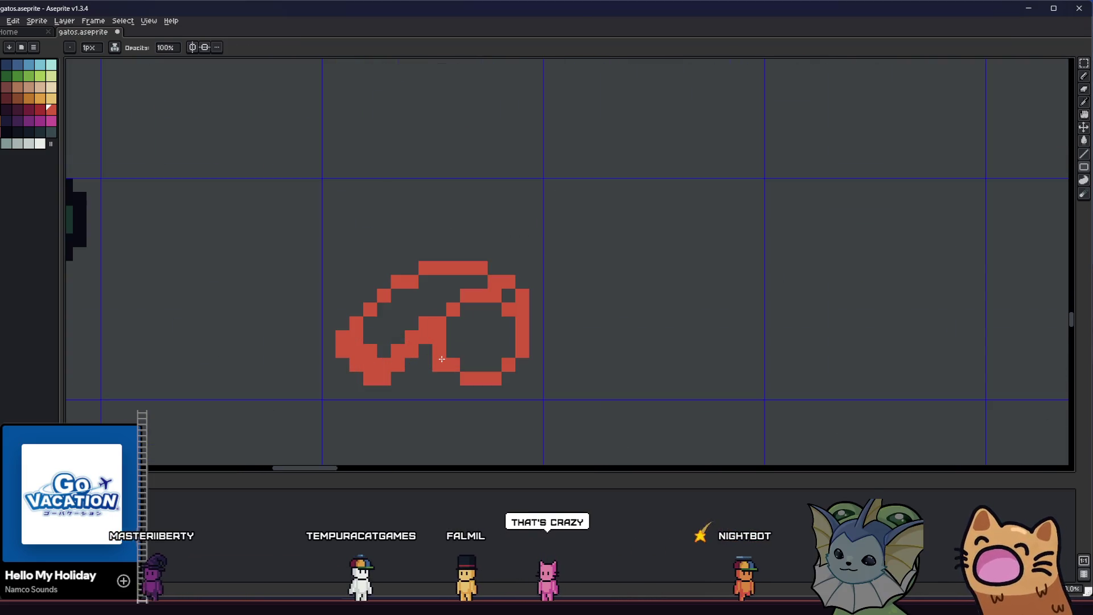
key(alt)
scroll(442, 360, up, 2)
scroll(430, 341, down, 2)
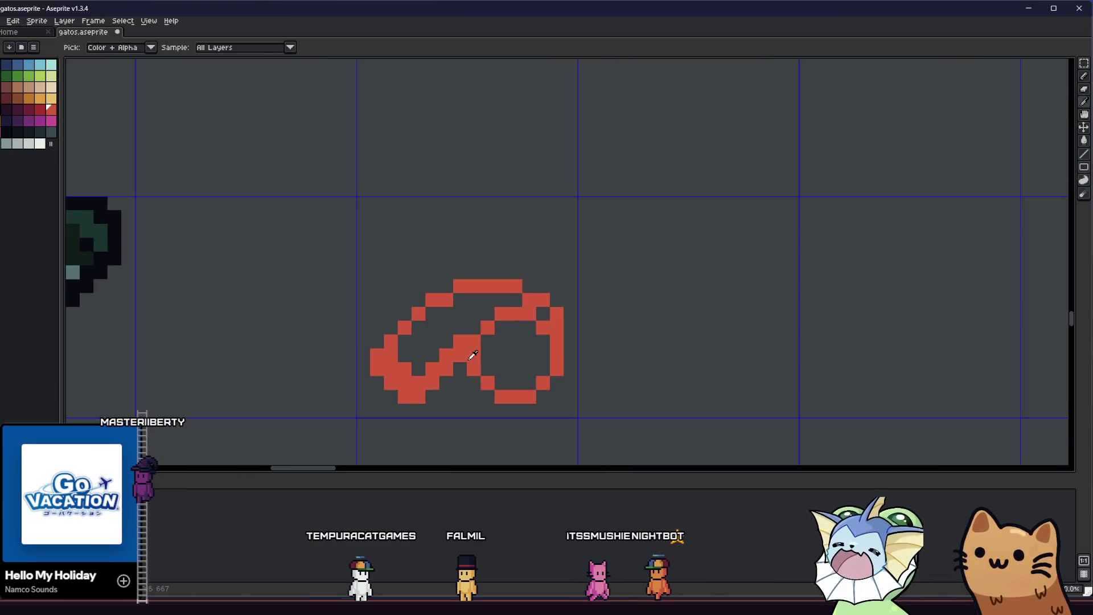
scroll(423, 333, up, 1)
scroll(414, 325, down, 2)
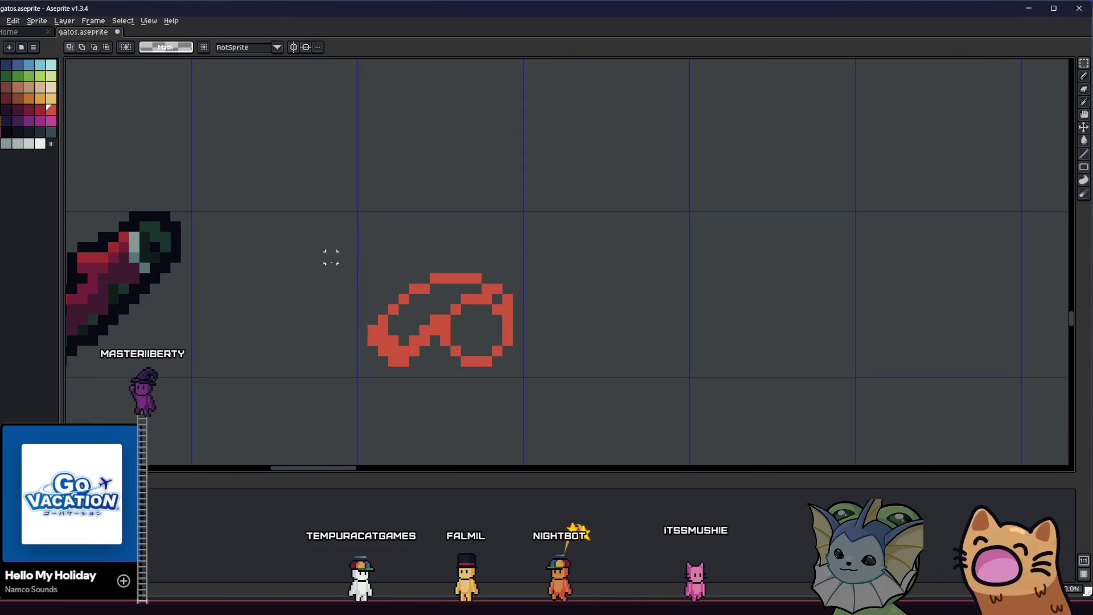
mouse_move(414, 325)
mouse_down()
mouse_move(478, 337)
mouse_move(547, 303)
mouse_up()
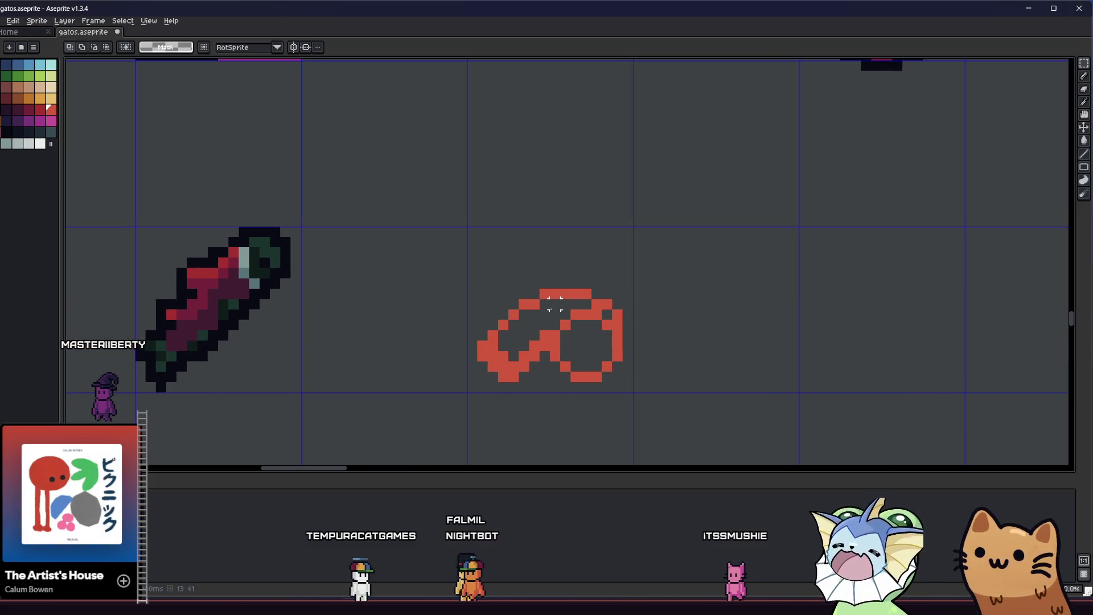
key(b)
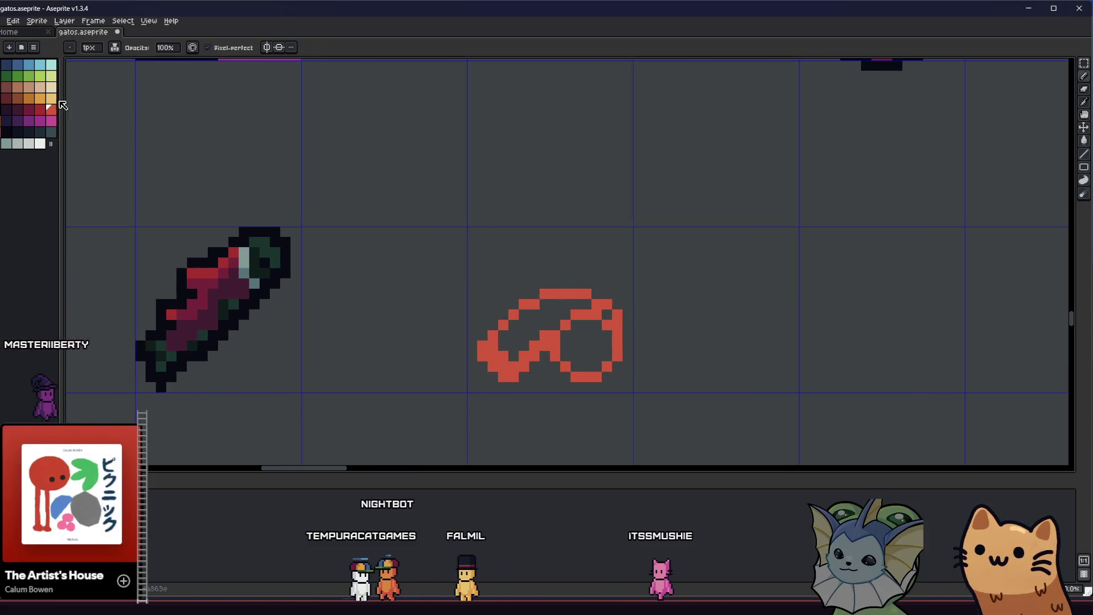
drag(419, 299, 393, 275)
key(alt)
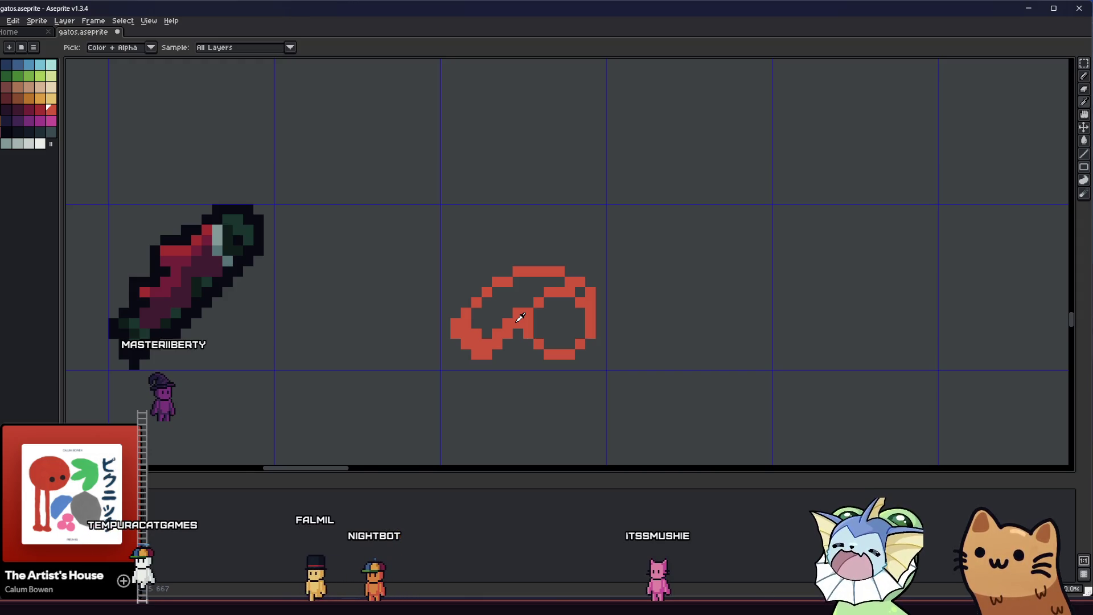
scroll(519, 319, up, 1)
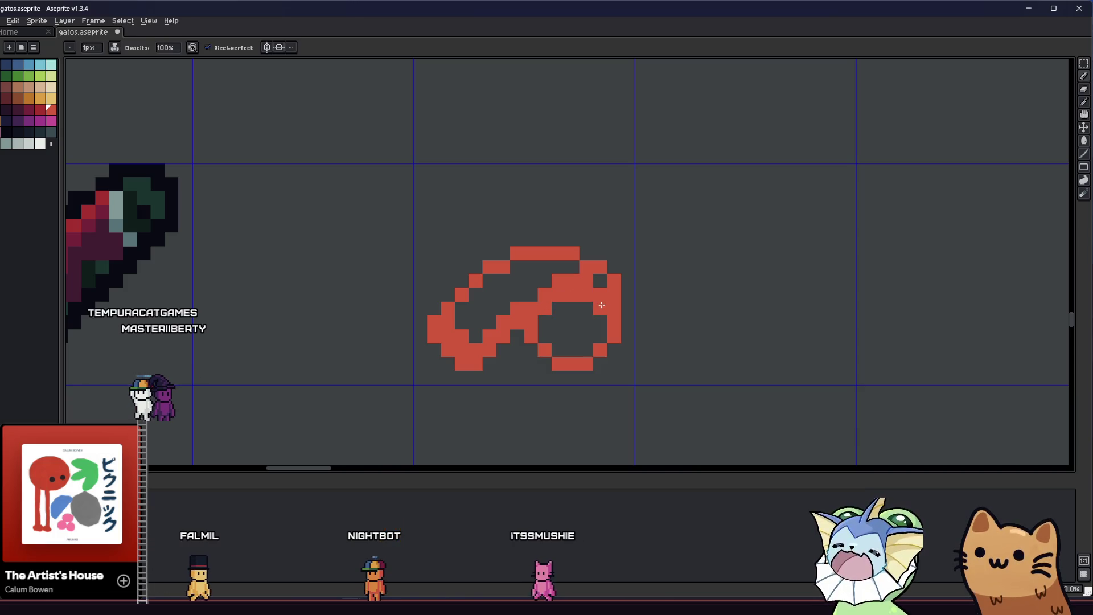
scroll(544, 294, down, 2)
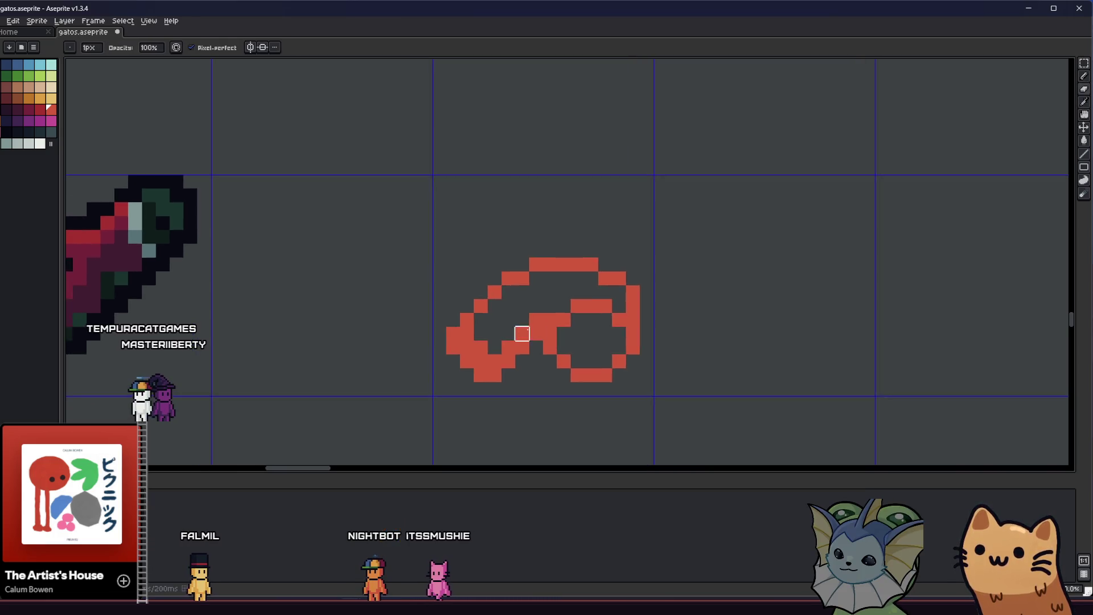
scroll(529, 325, down, 3)
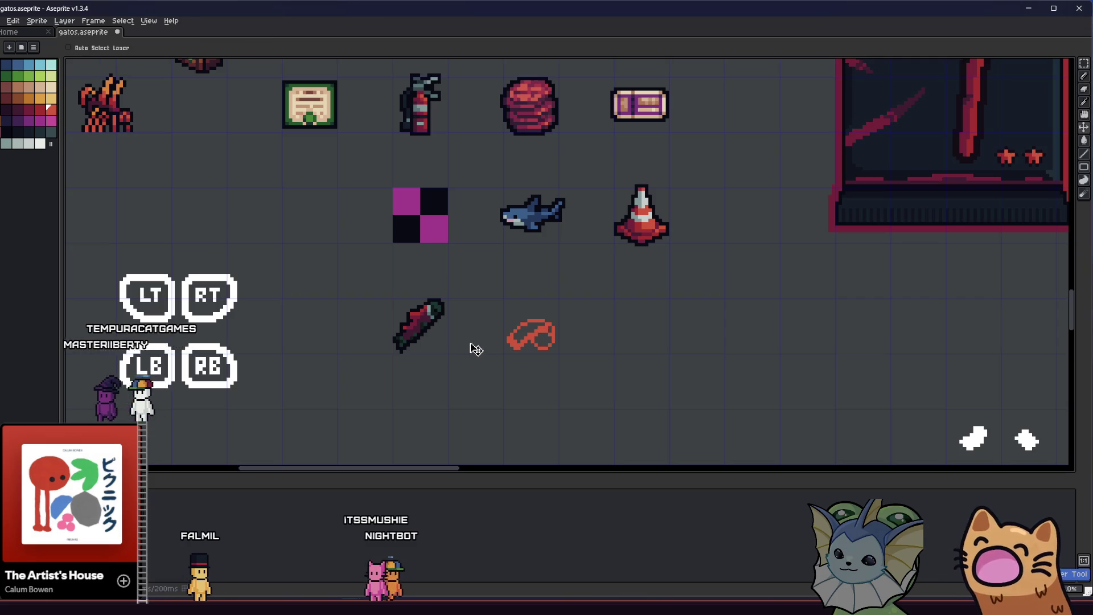
drag(477, 349, 437, 352)
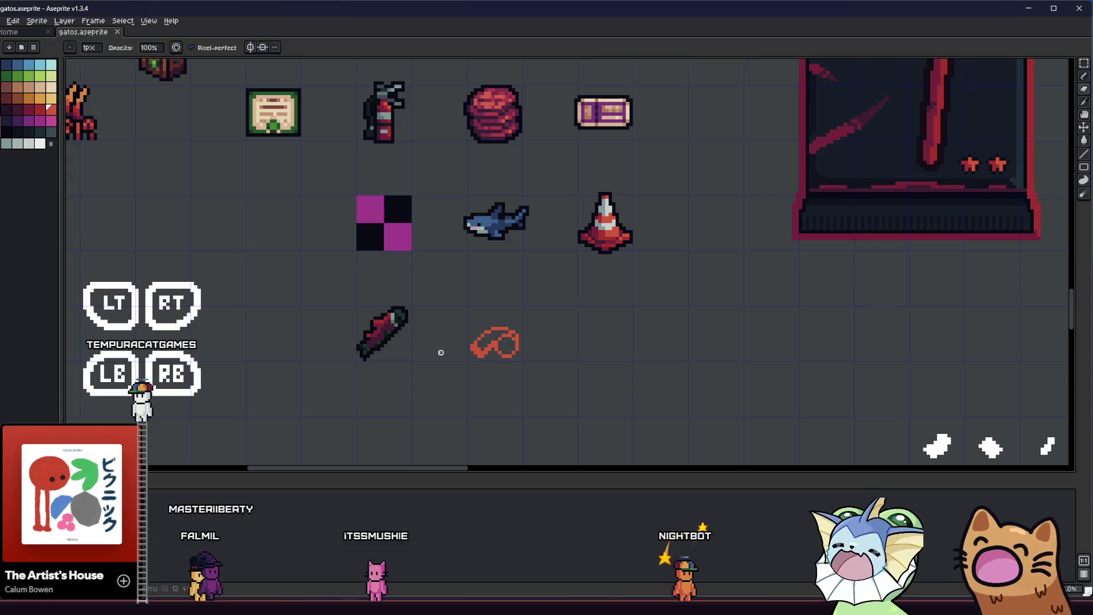
scroll(441, 352, up, 3)
Remove extra pixels at the outline's lower-left corner, then select the whole red bottle sketch.
mouse_move(453, 341)
mouse_down()
mouse_move(393, 308)
mouse_move(292, 326)
mouse_move(324, 348)
mouse_move(358, 347)
mouse_up()
scroll(393, 308, down, 3)
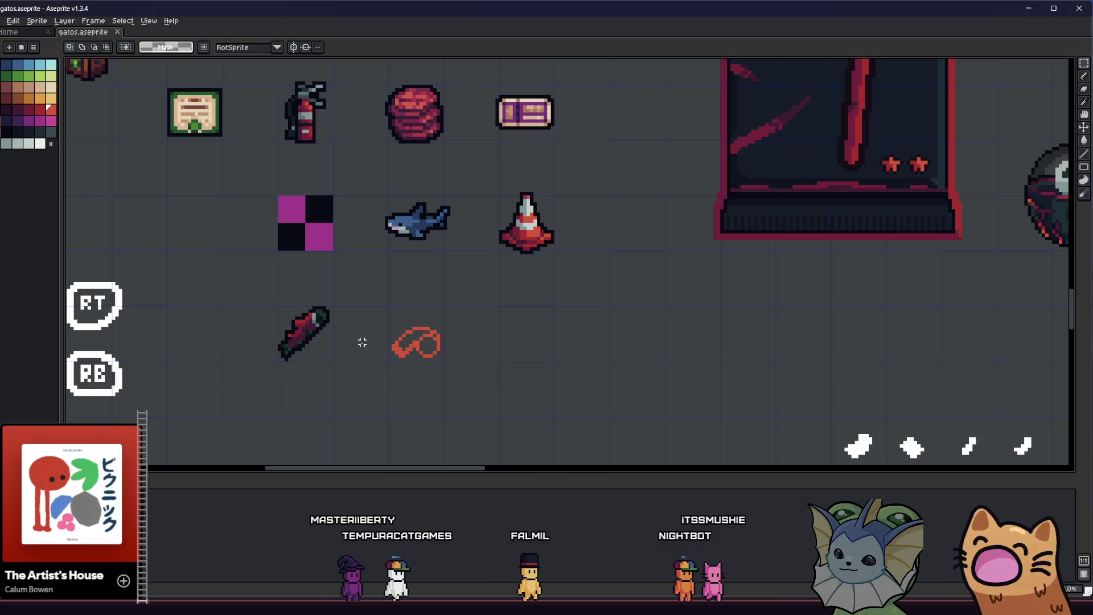
scroll(397, 334, up, 3)
scroll(410, 342, up, 4)
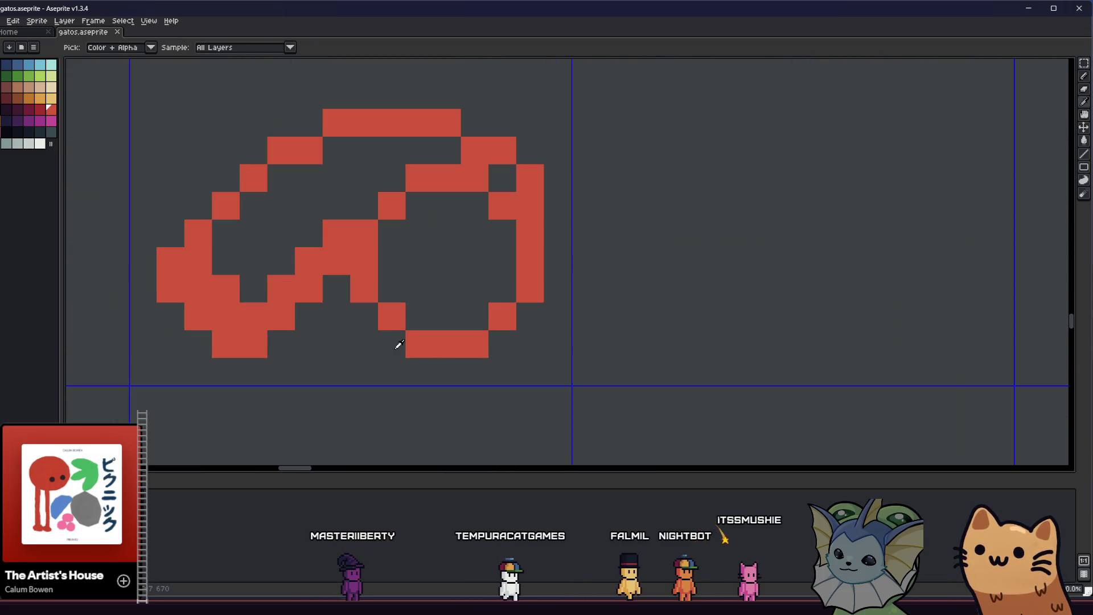
scroll(393, 350, up, 1)
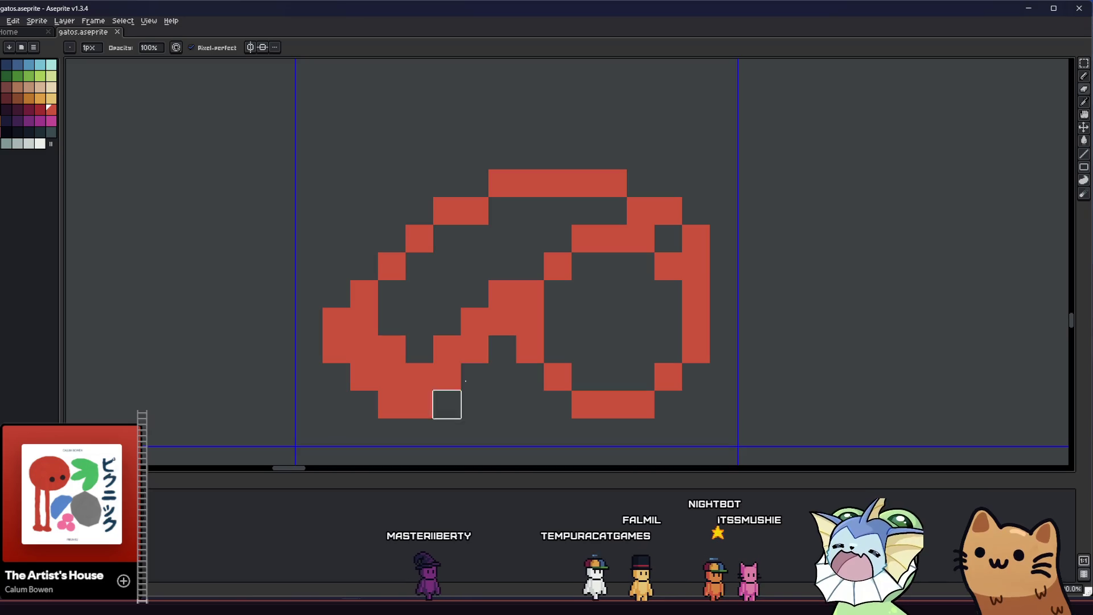
drag(475, 322, 419, 350)
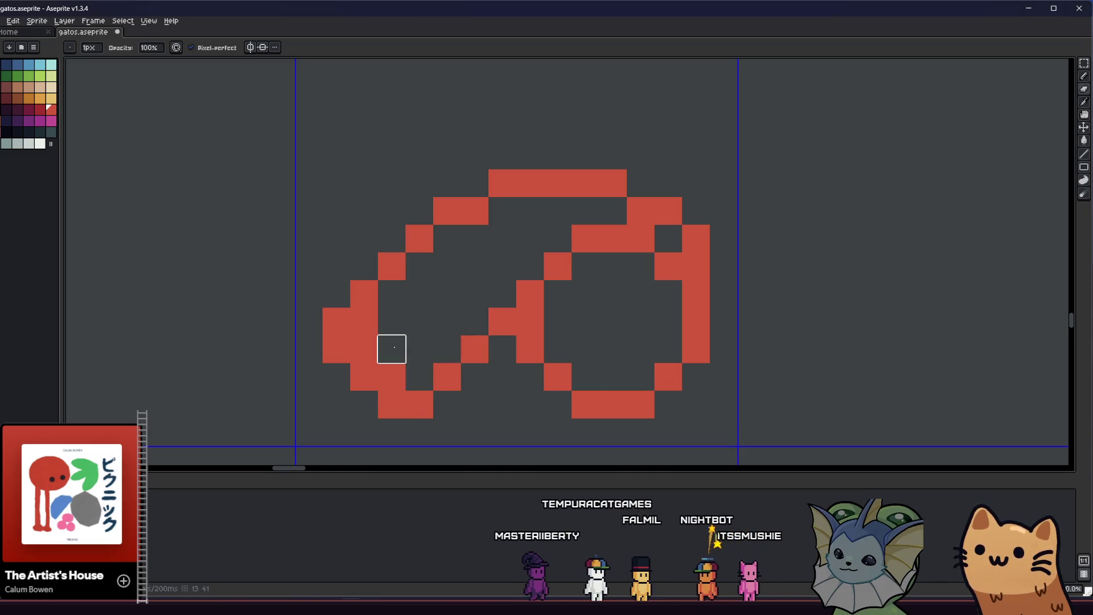
scroll(367, 320, down, 5)
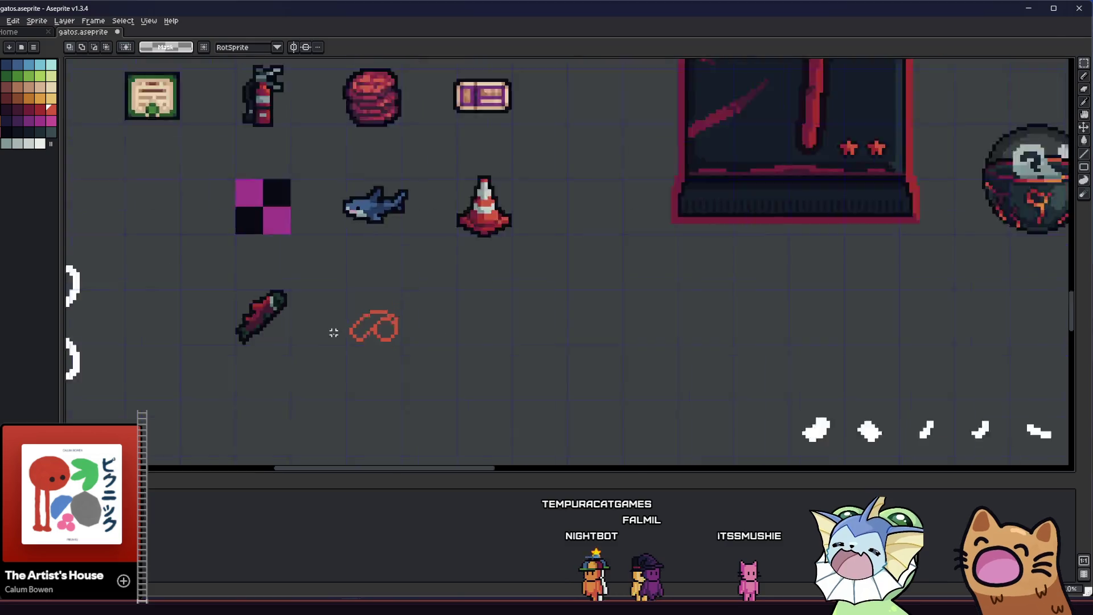
scroll(333, 341, down, 2)
scroll(332, 341, up, 6)
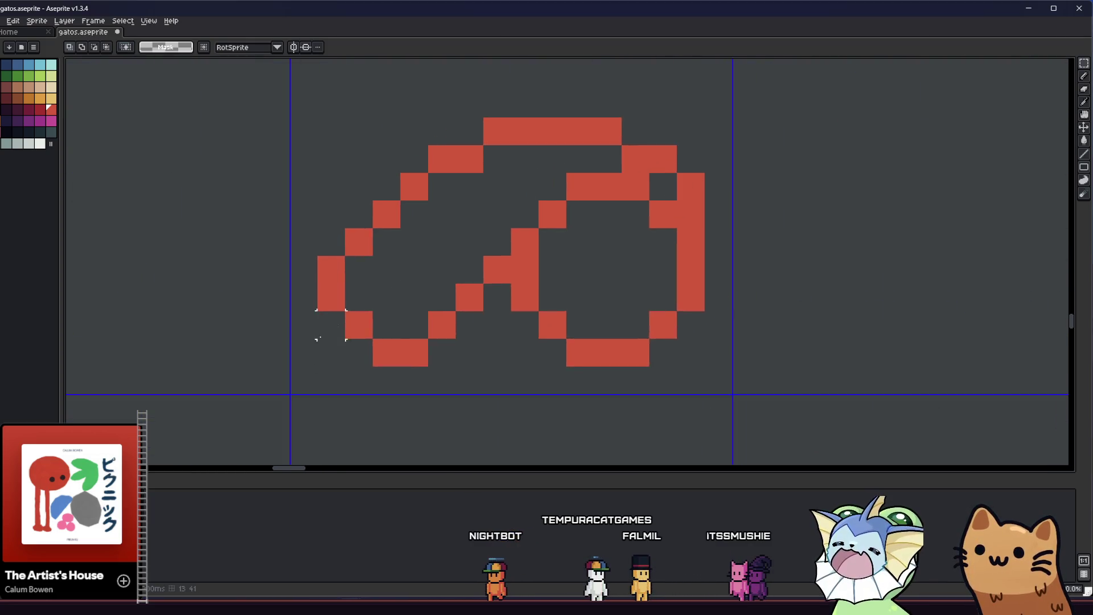
scroll(332, 340, down, 2)
key(m)
drag(303, 184, 583, 397)
Apply the Outline effect with a dark palette colour around the selected sprite.
key(shift+o)
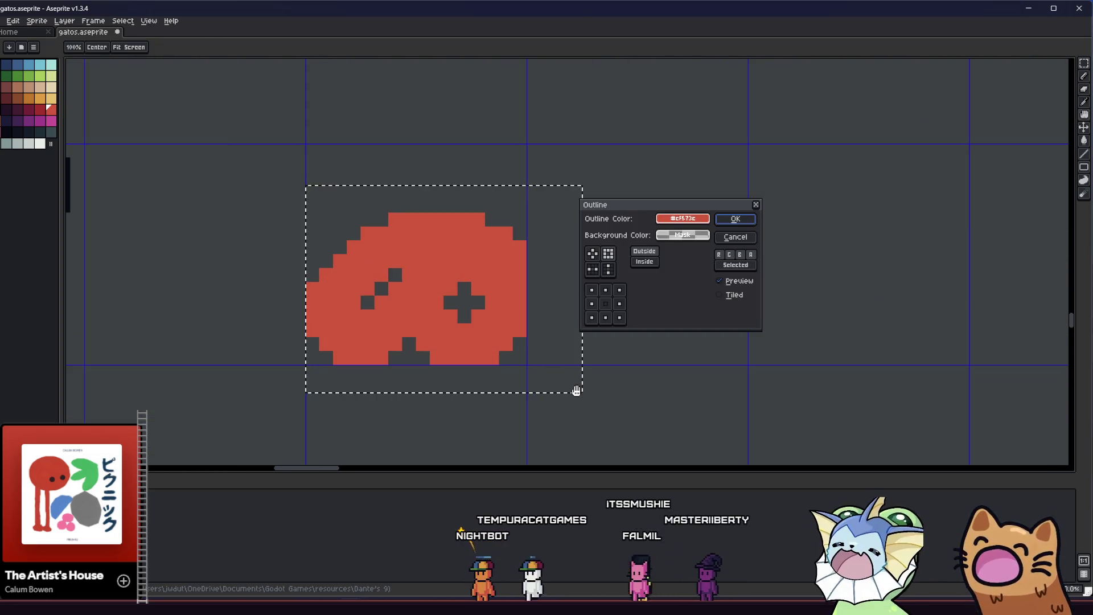
click(682, 235)
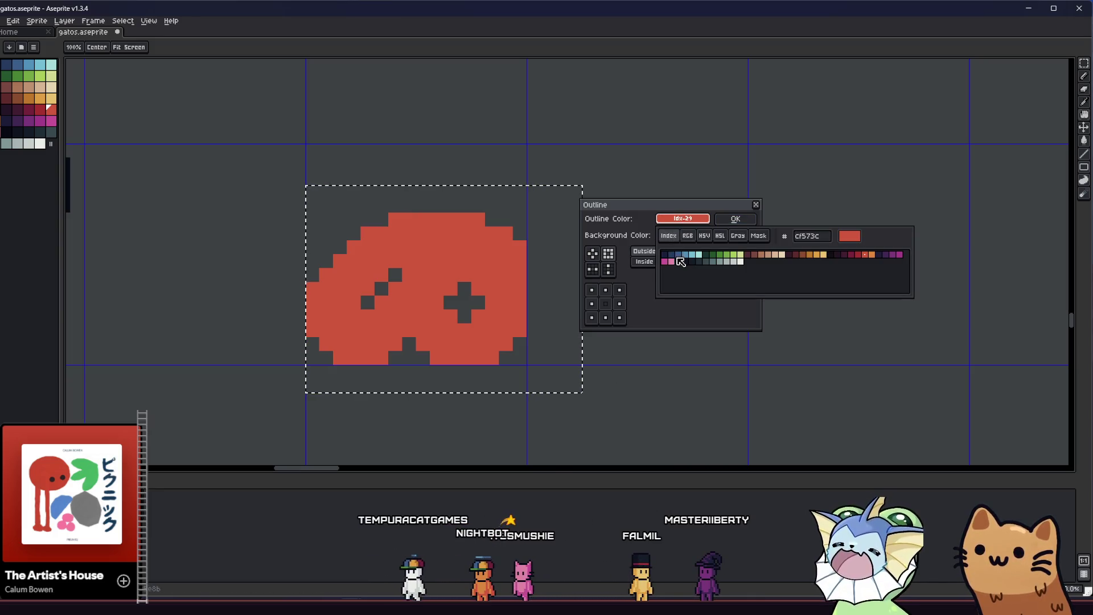
click(680, 261)
key(Return)
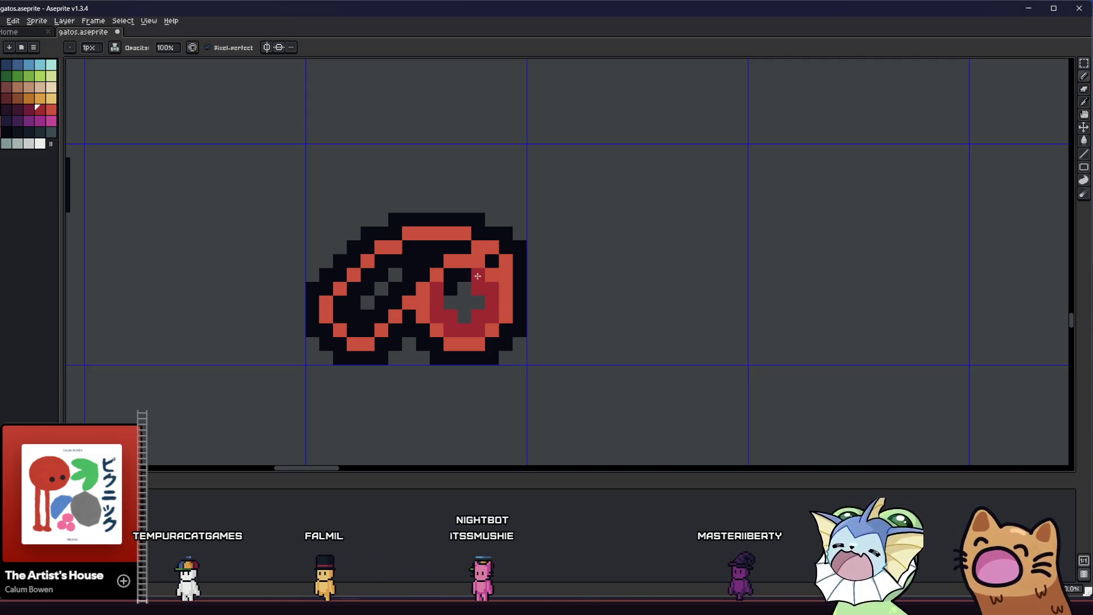
scroll(454, 288, down, 3)
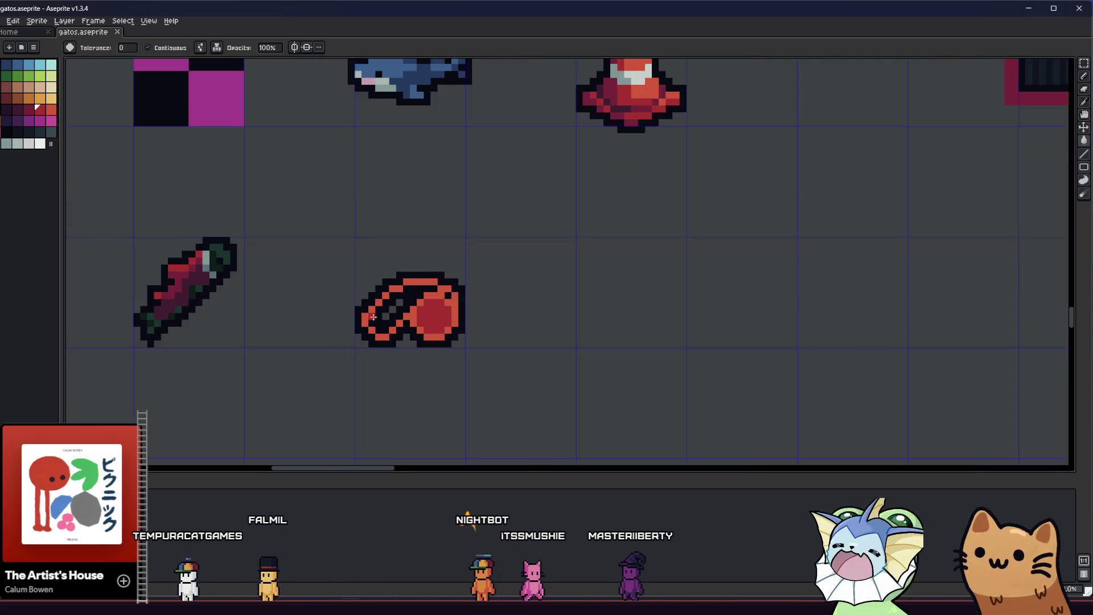
scroll(389, 344, up, 3)
scroll(389, 343, up, 2)
Flood-fill the sprite's dark interior with deep red, removing the dark cross.
key(g)
click(406, 343)
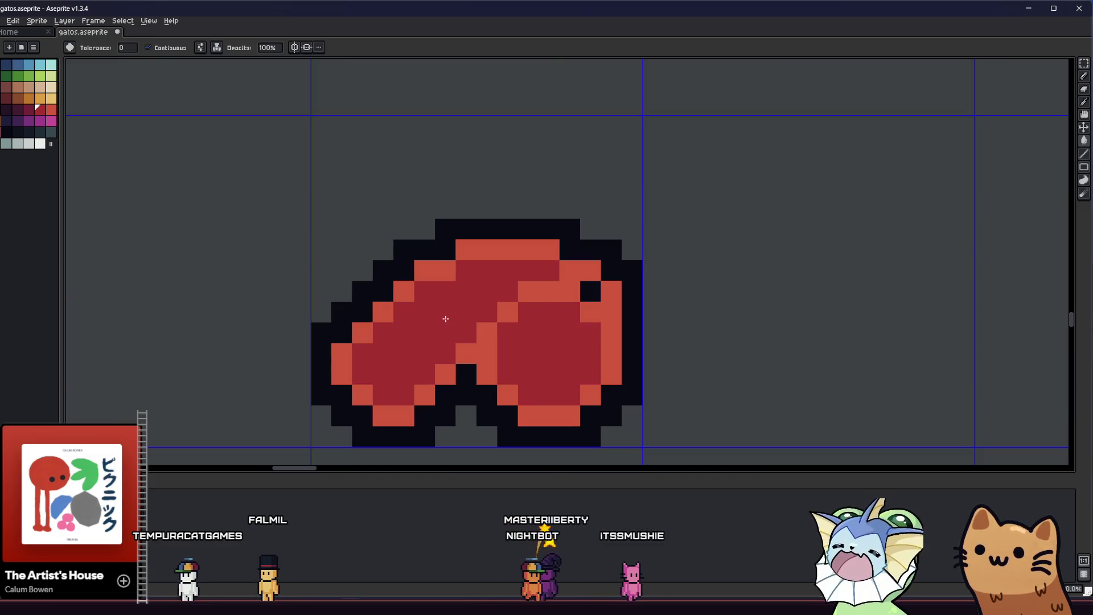
scroll(444, 319, down, 4)
key(i)
scroll(574, 285, up, 4)
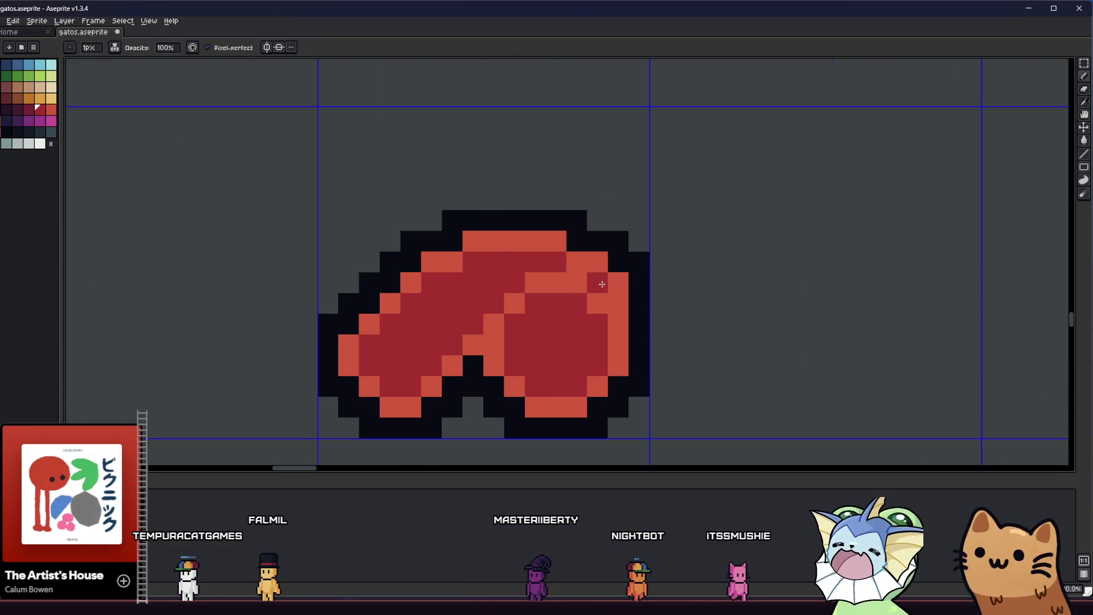
scroll(601, 283, down, 3)
key(i)
scroll(530, 324, up, 4)
scroll(472, 337, up, 1)
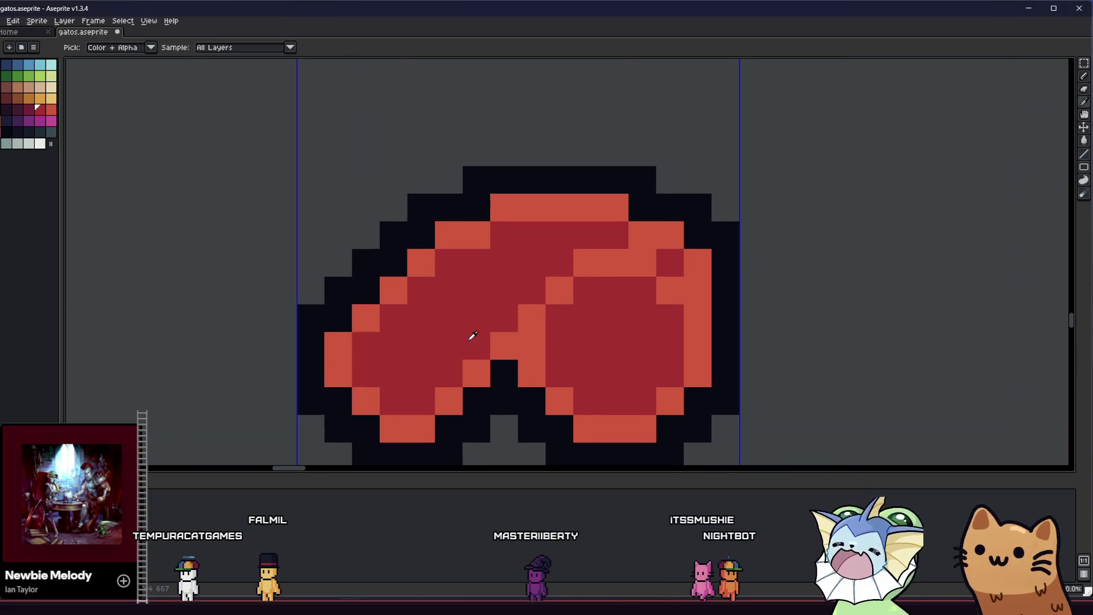
Sample a darker red and draw a diagonal shading stroke across the filled shape.
click(33, 112)
key(b)
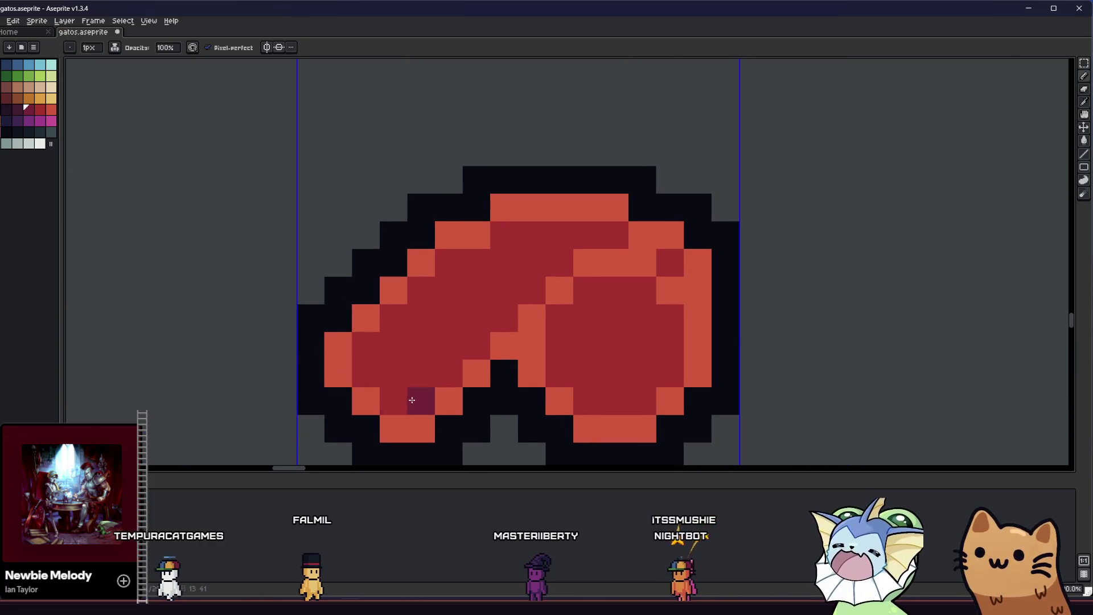
drag(424, 378, 523, 296)
scroll(549, 267, down, 4)
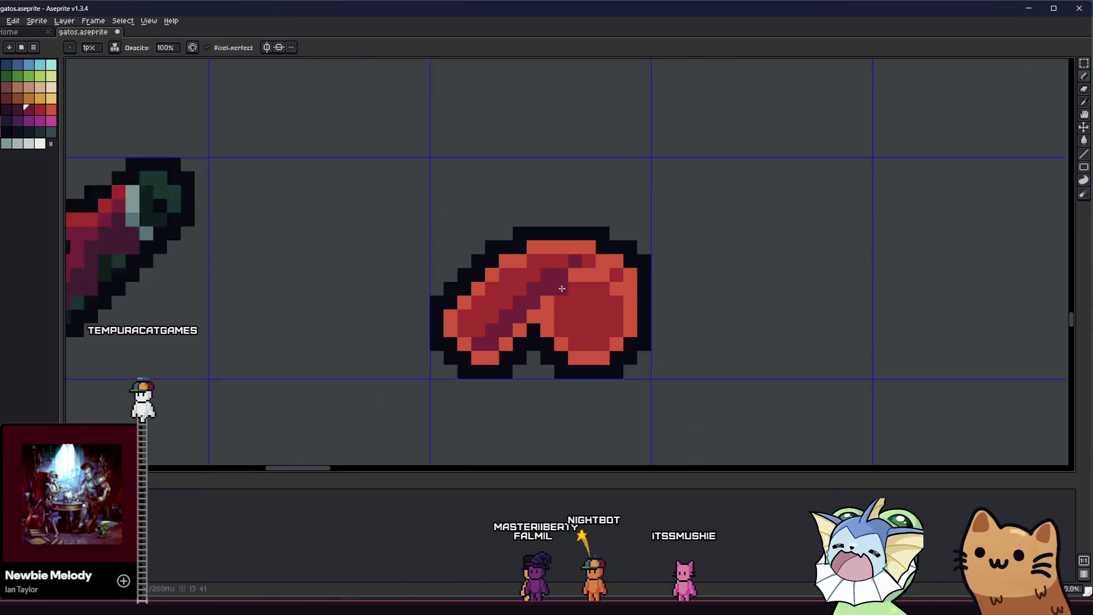
scroll(478, 308, up, 1)
scroll(406, 322, up, 3)
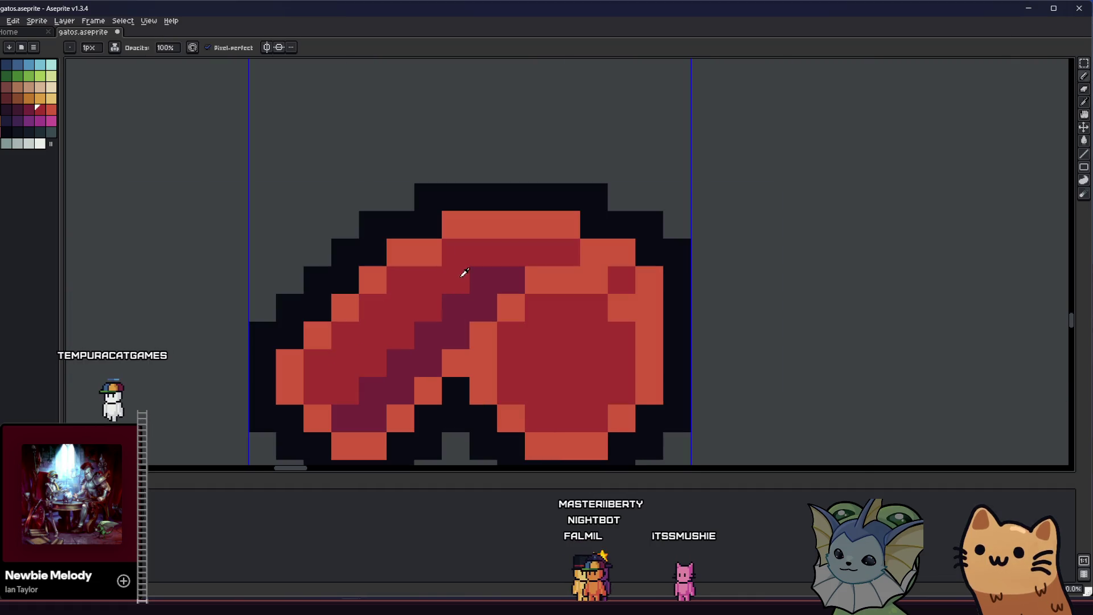
scroll(474, 297, down, 1)
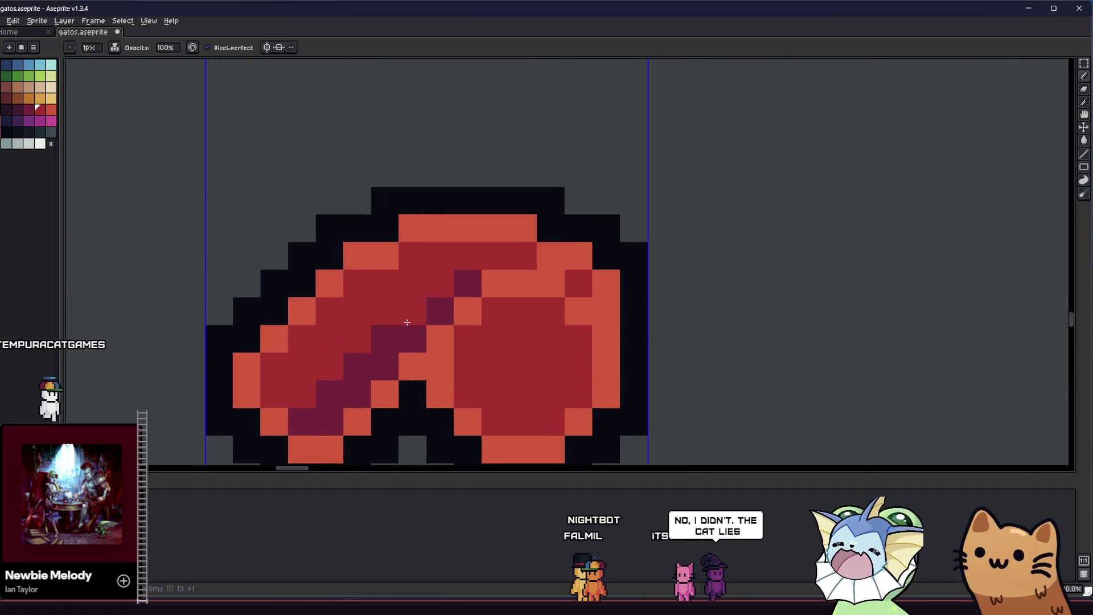
scroll(474, 297, down, 3)
scroll(401, 359, down, 2)
scroll(393, 367, down, 1)
scroll(385, 369, up, 1)
scroll(393, 359, up, 3)
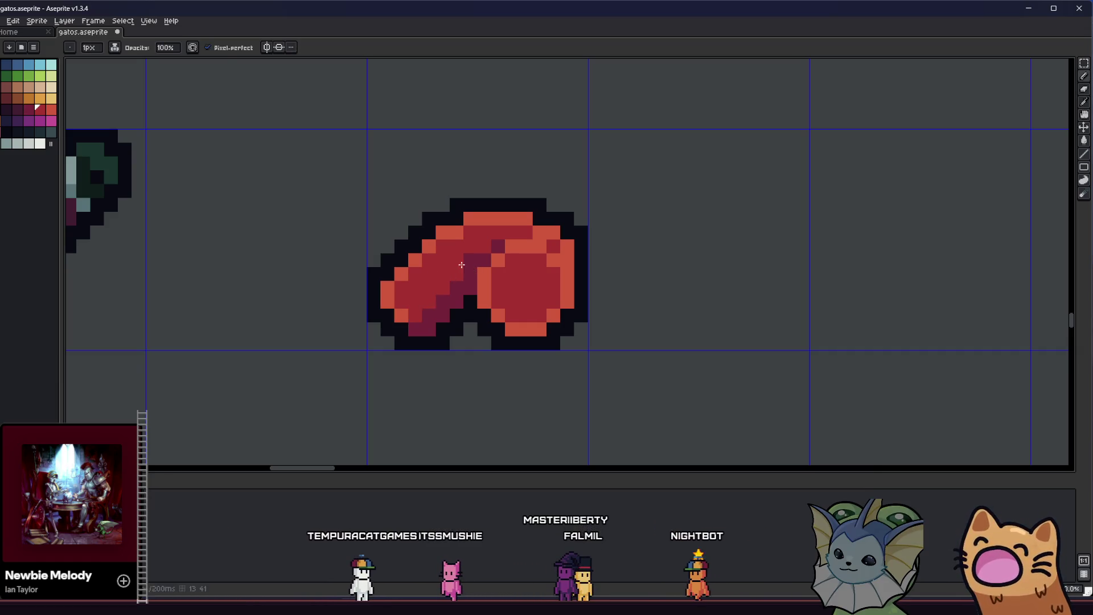
scroll(461, 266, up, 2)
scroll(444, 350, down, 4)
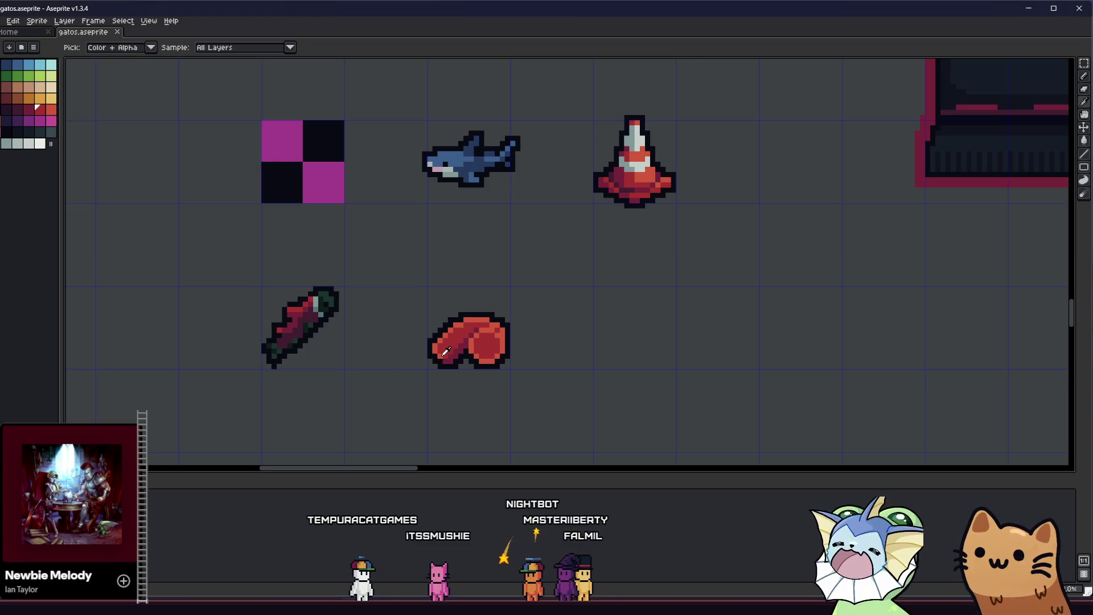
scroll(444, 350, up, 1)
scroll(499, 363, up, 3)
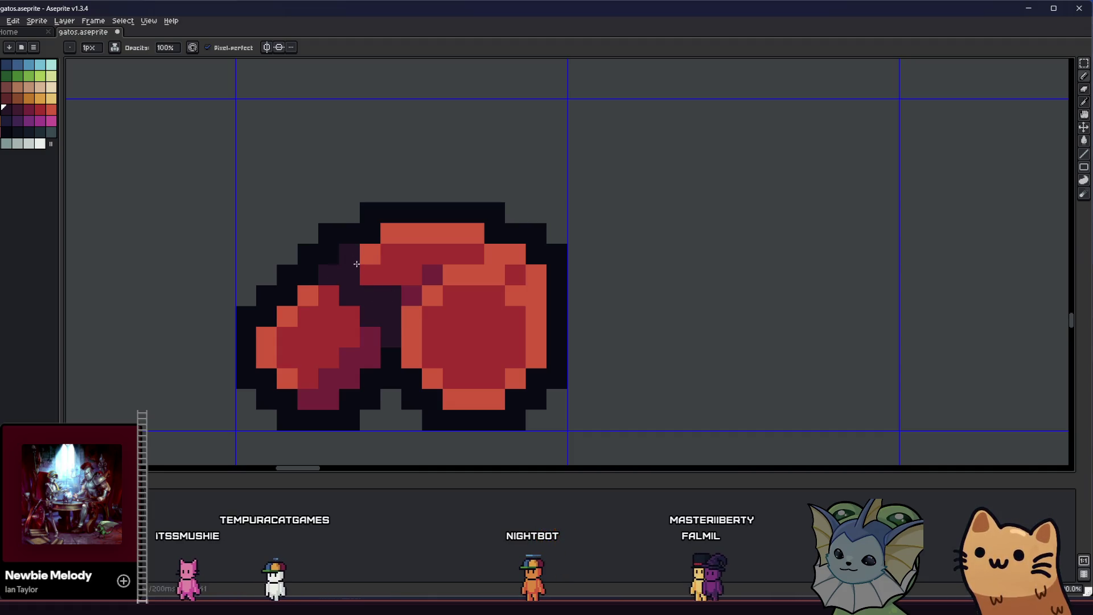
scroll(411, 326, down, 2)
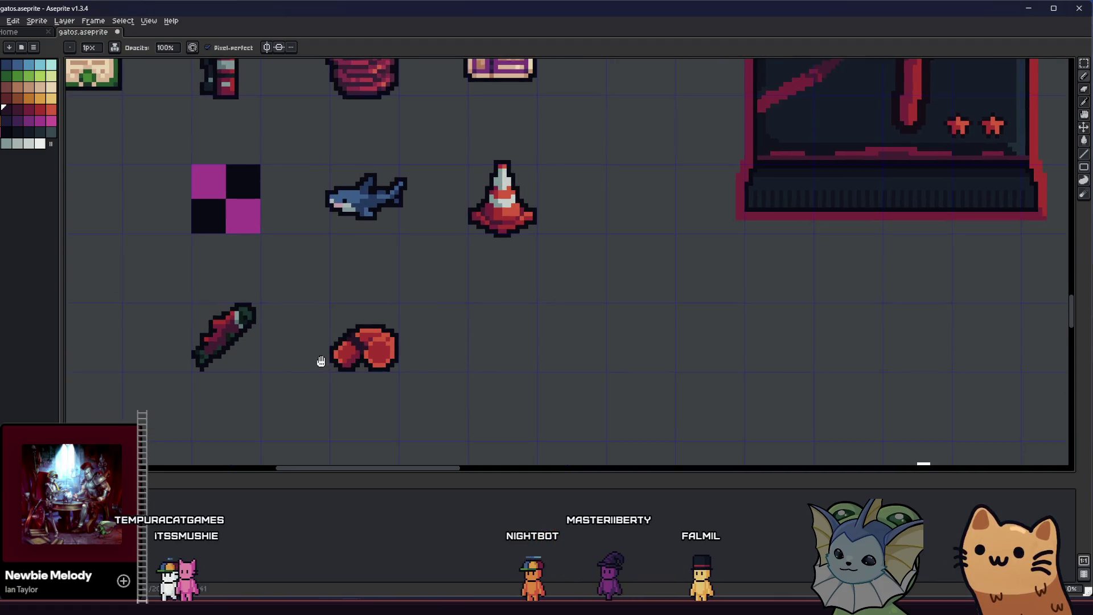
scroll(342, 358, down, 2)
scroll(333, 362, down, 1)
scroll(338, 357, up, 3)
scroll(341, 342, up, 2)
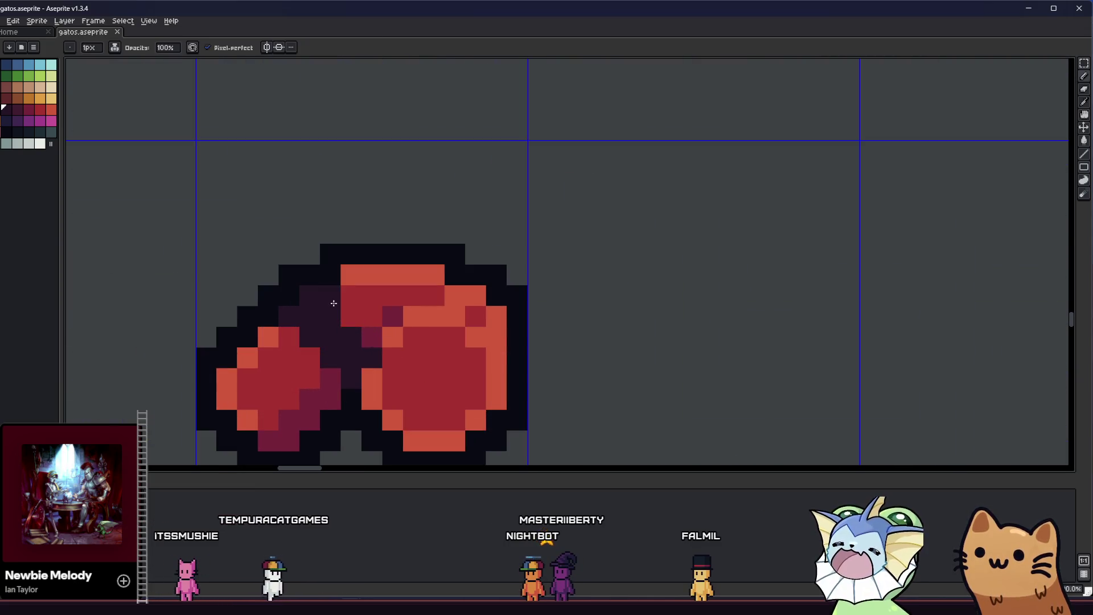
scroll(351, 291, up, 1)
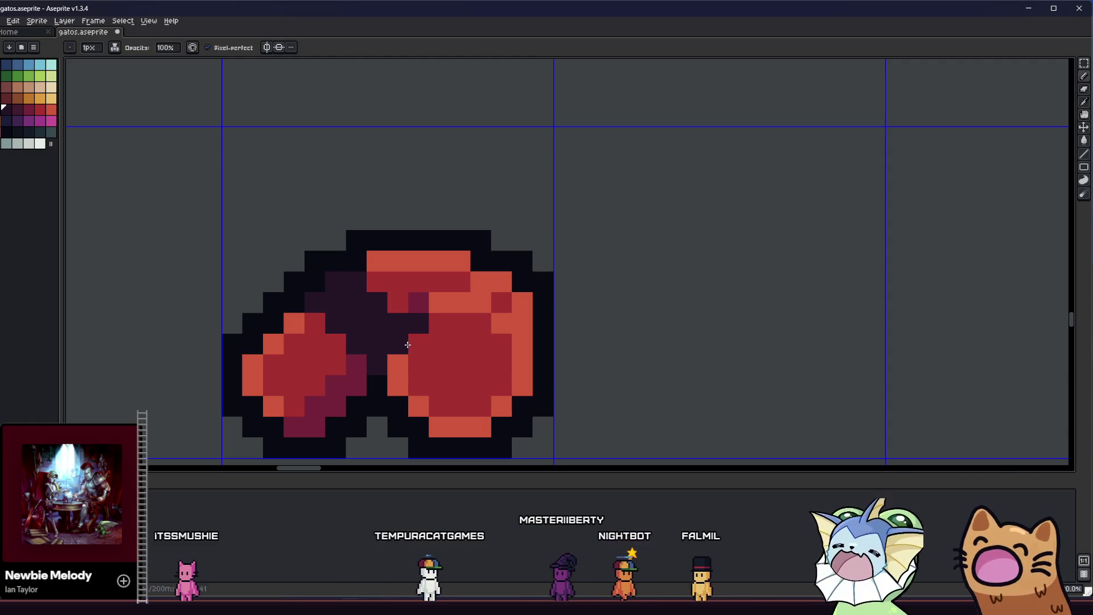
scroll(394, 357, down, 1)
scroll(418, 359, down, 2)
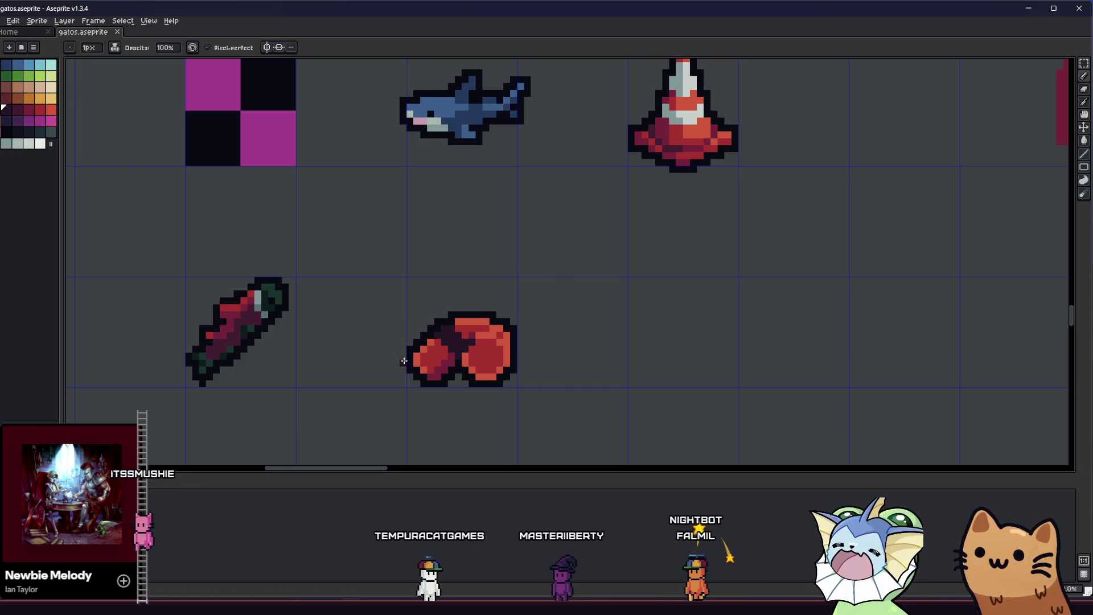
Sample colours and repaint the left lump into a rounded red lobe.
key(alt)
scroll(398, 346, up, 3)
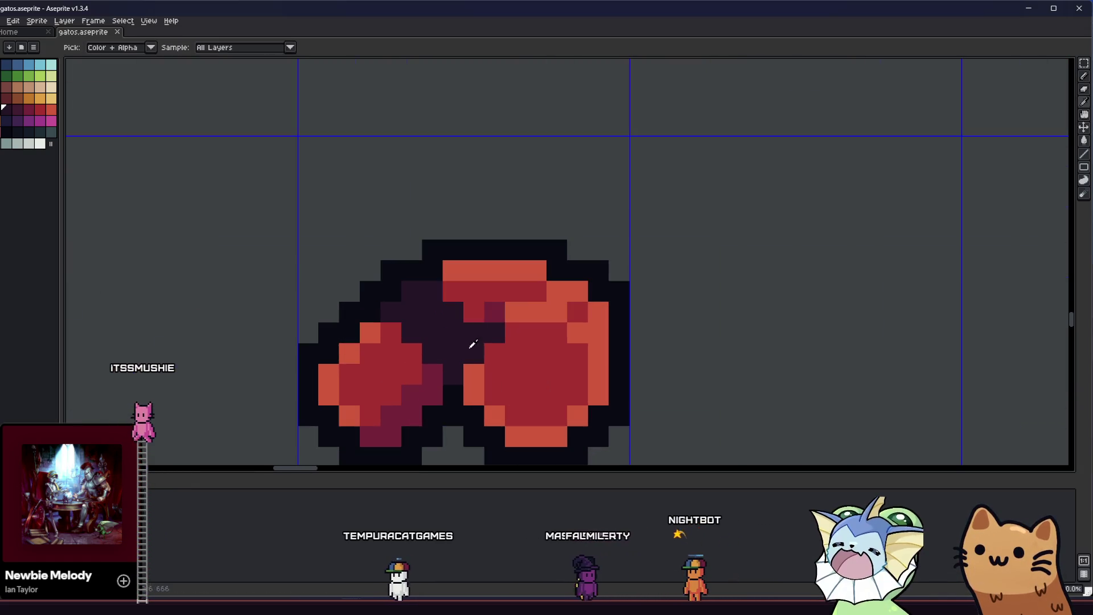
scroll(497, 332, down, 2)
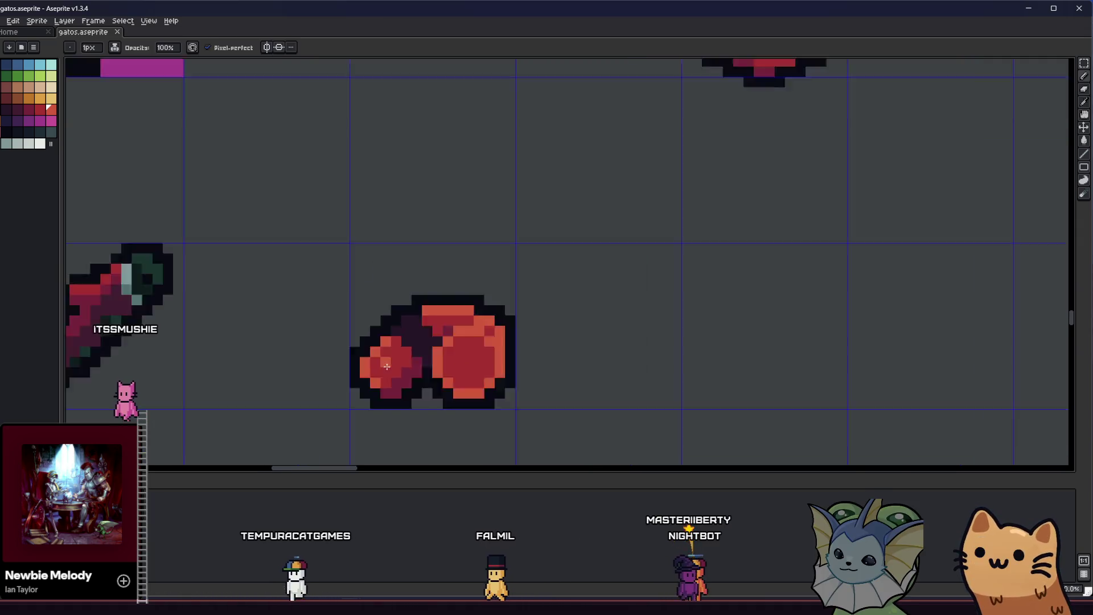
scroll(497, 331, down, 3)
drag(354, 372, 340, 385)
scroll(359, 376, up, 2)
scroll(372, 348, up, 2)
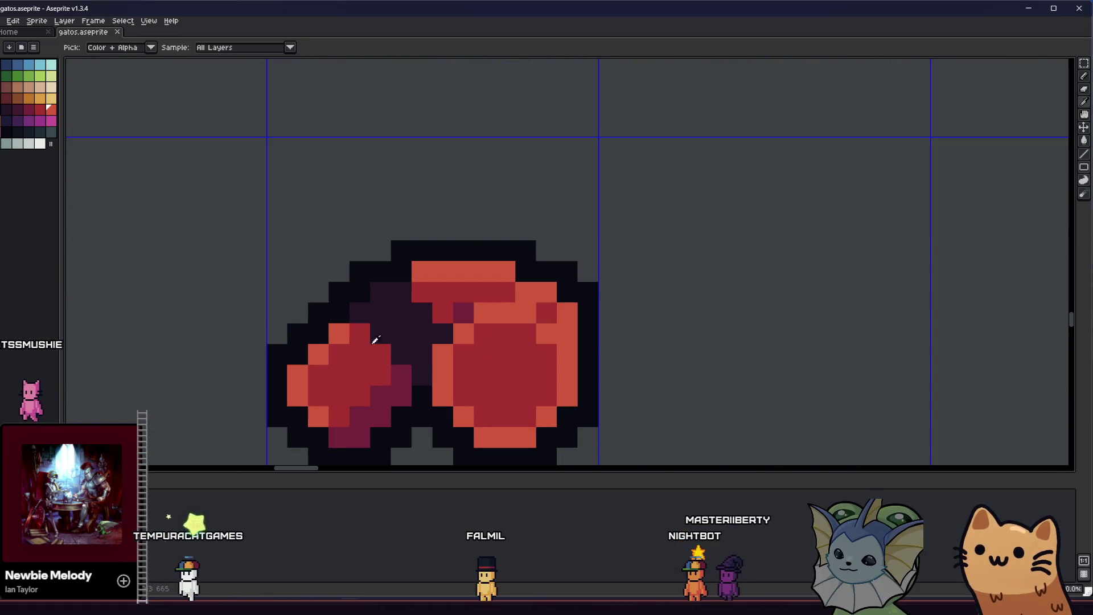
drag(420, 289, 342, 282)
scroll(342, 341, up, 1)
scroll(332, 366, down, 1)
key(b)
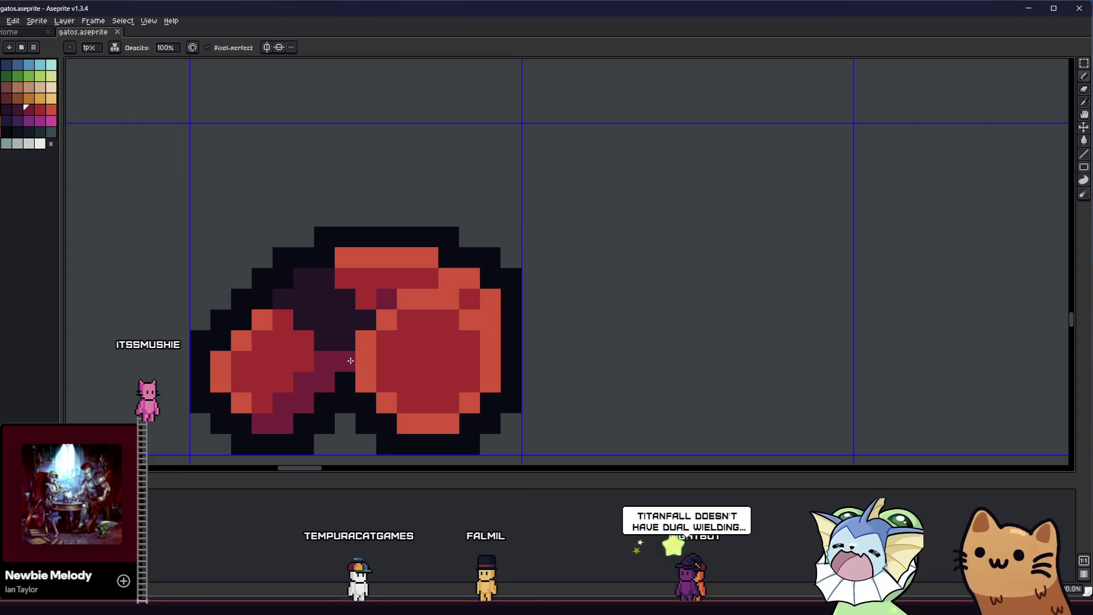
scroll(350, 368, down, 1)
scroll(354, 376, down, 4)
scroll(359, 376, down, 2)
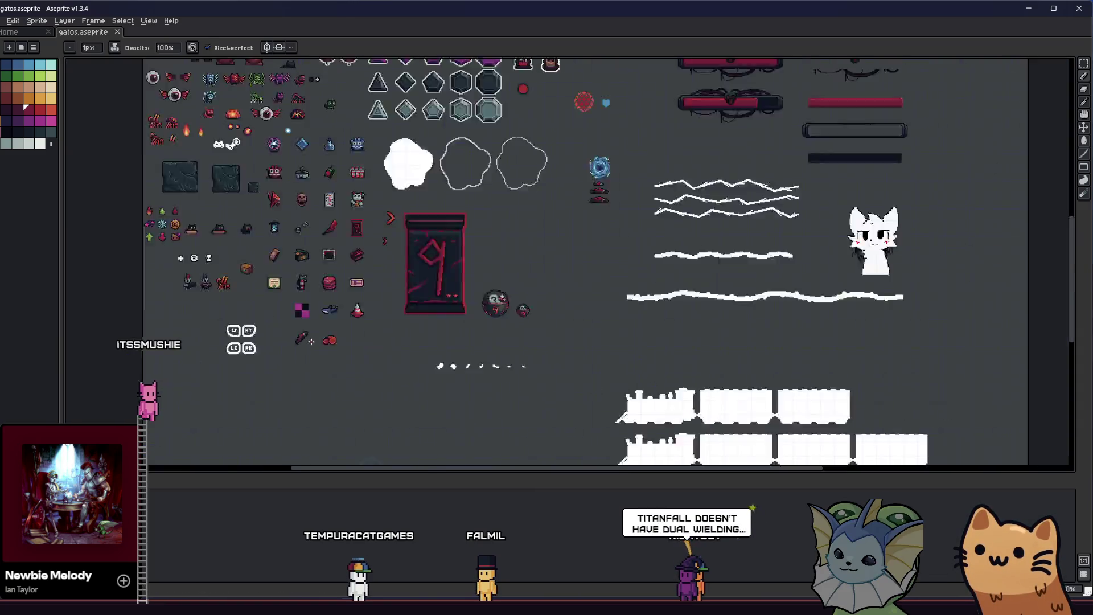
scroll(359, 376, down, 3)
scroll(298, 359, up, 6)
scroll(295, 357, up, 5)
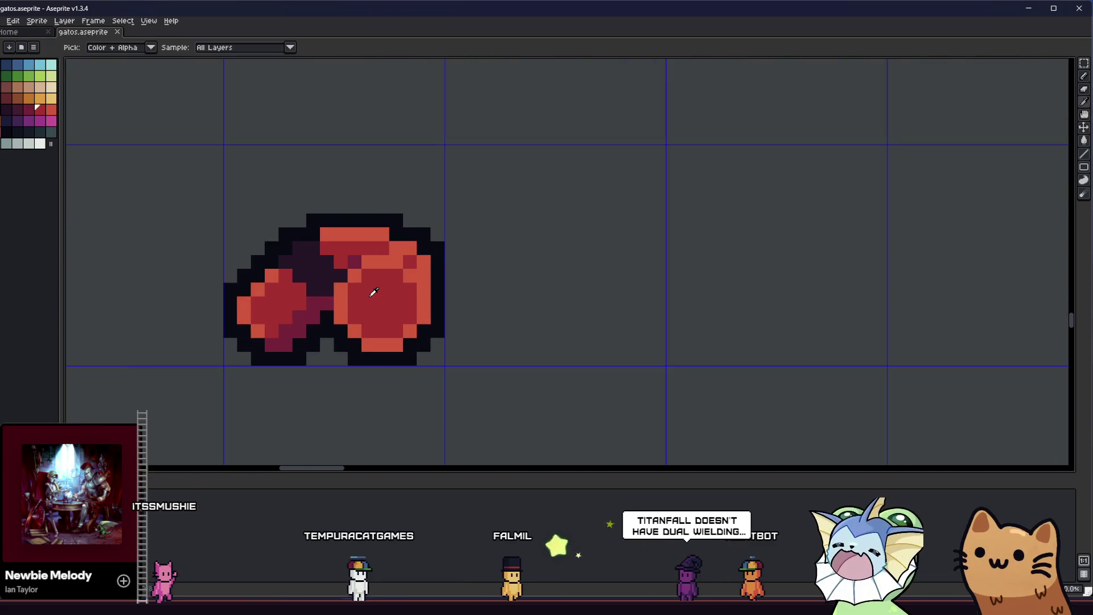
key(b)
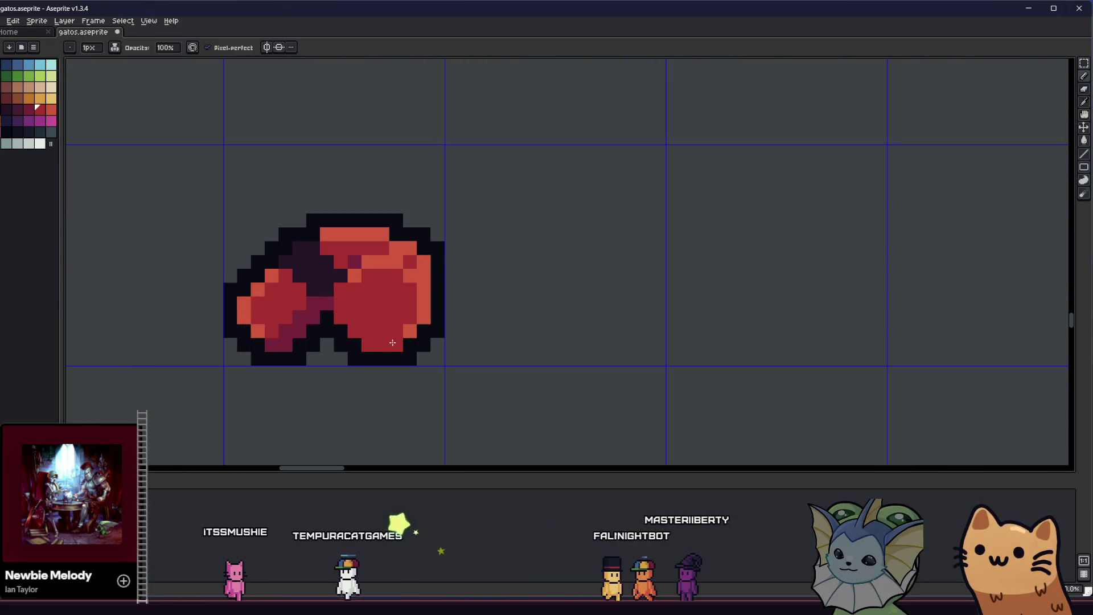
scroll(354, 330, down, 2)
scroll(400, 328, down, 3)
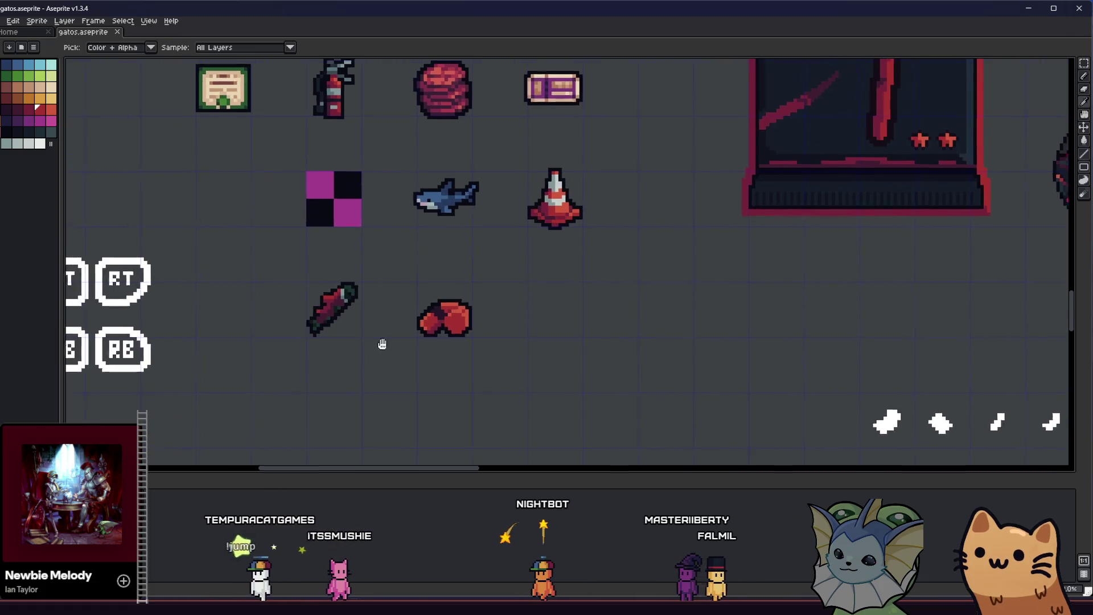
scroll(399, 327, down, 3)
scroll(427, 316, up, 4)
scroll(461, 303, up, 4)
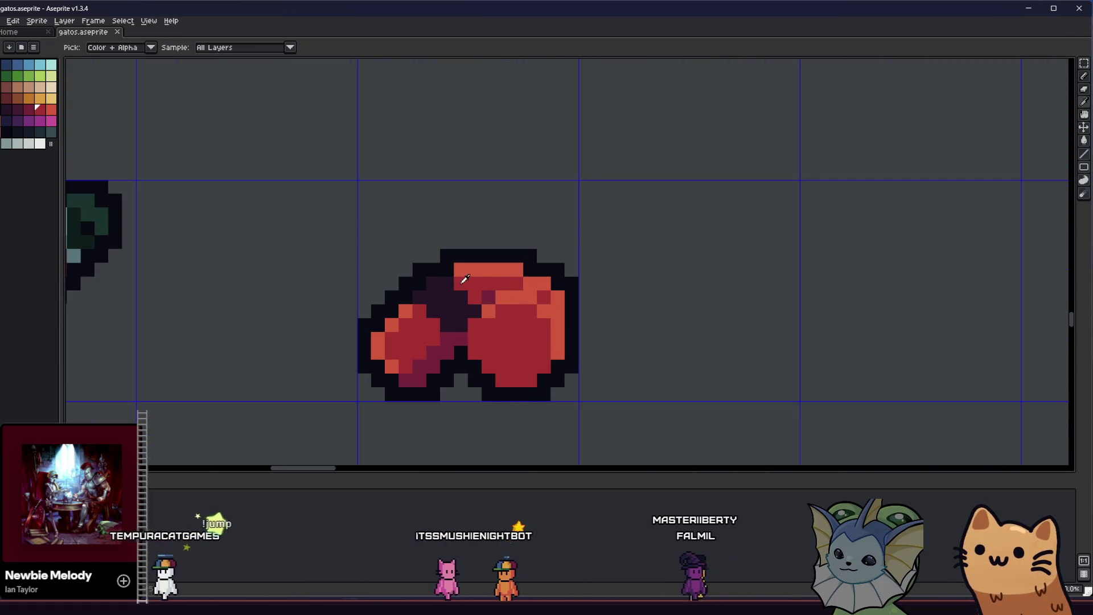
key(b)
Paint the dark shadowed crease between the two lobes with bright red rim pixels.
drag(393, 322, 447, 322)
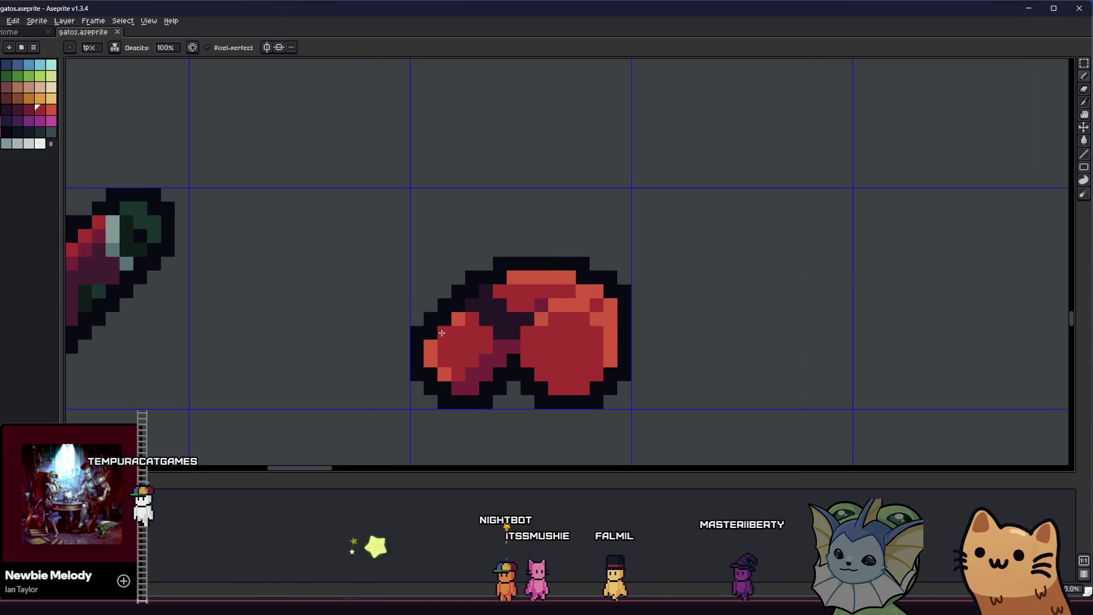
key(alt)
scroll(413, 344, down, 2)
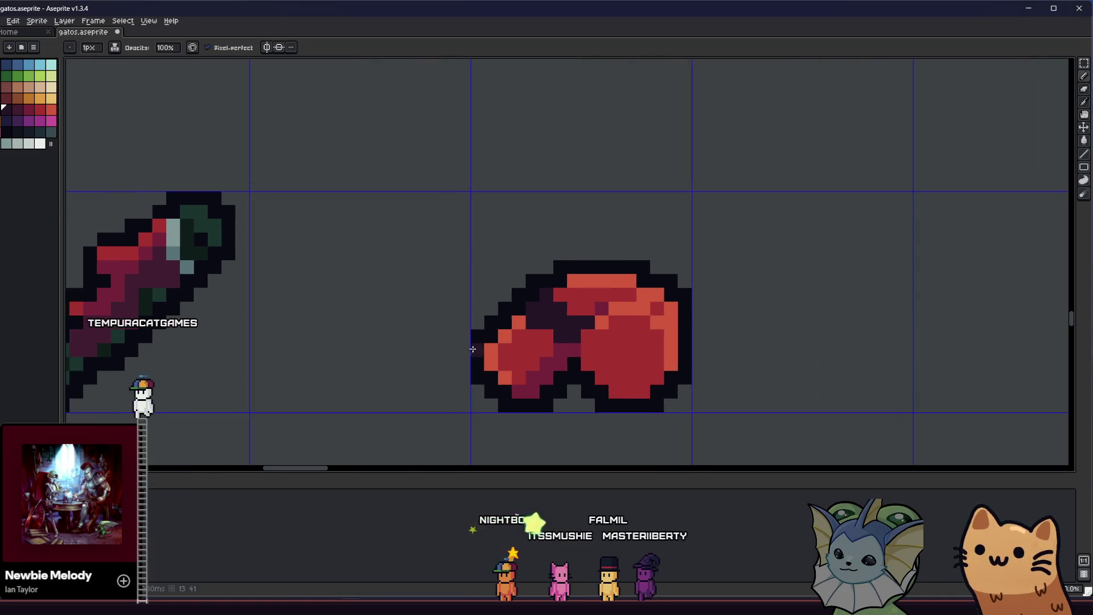
scroll(414, 344, down, 4)
drag(444, 359, 369, 353)
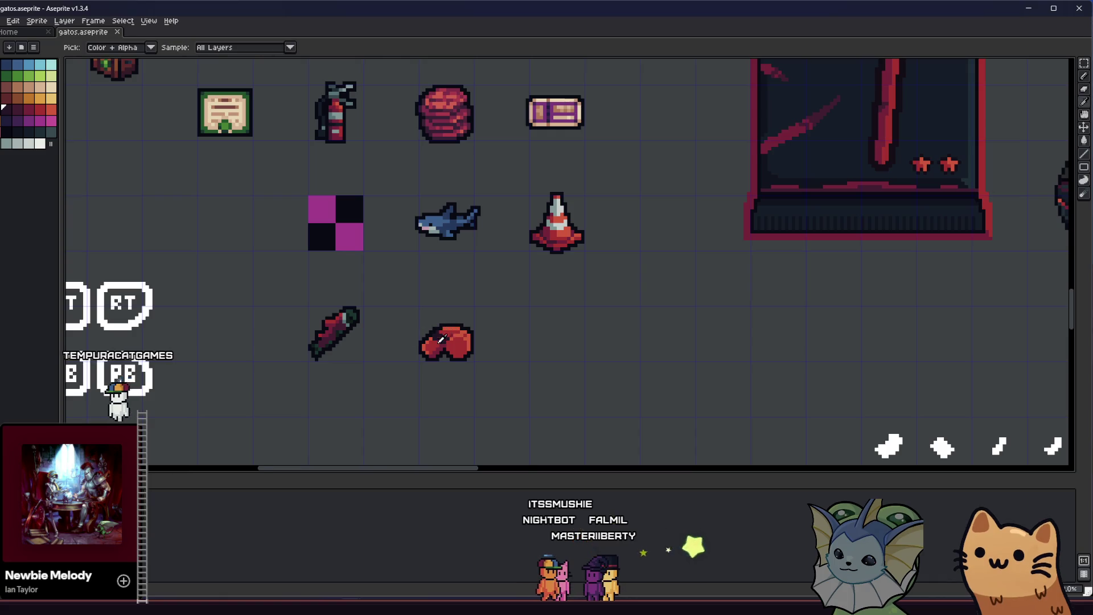
scroll(440, 342, down, 3)
right_click(513, 273)
scroll(444, 334, up, 3)
scroll(451, 323, up, 2)
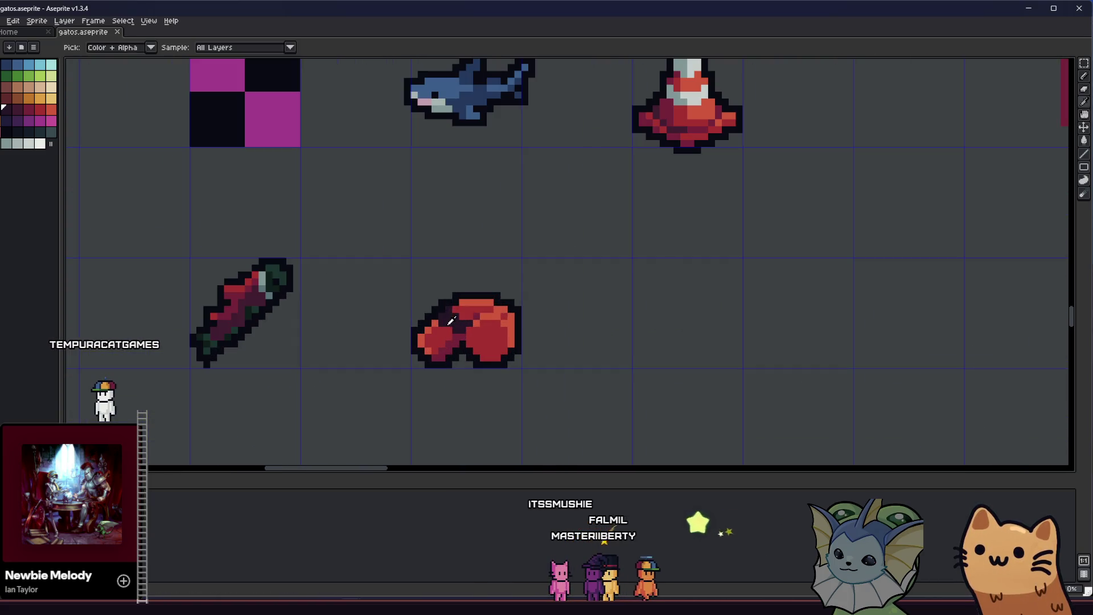
scroll(450, 322, up, 4)
scroll(445, 320, up, 1)
scroll(412, 308, up, 1)
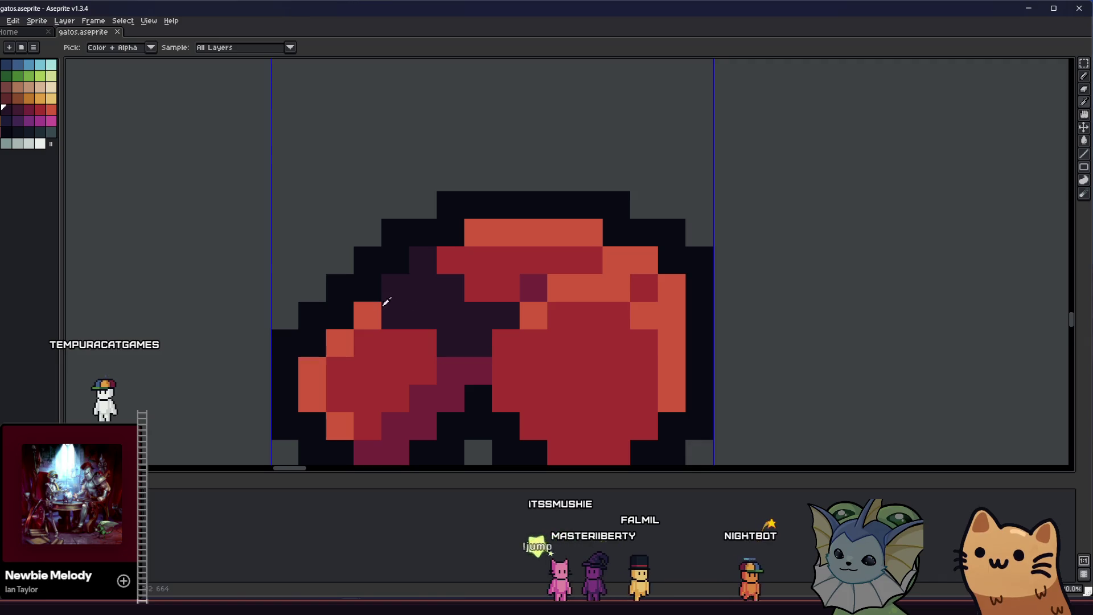
key(alt)
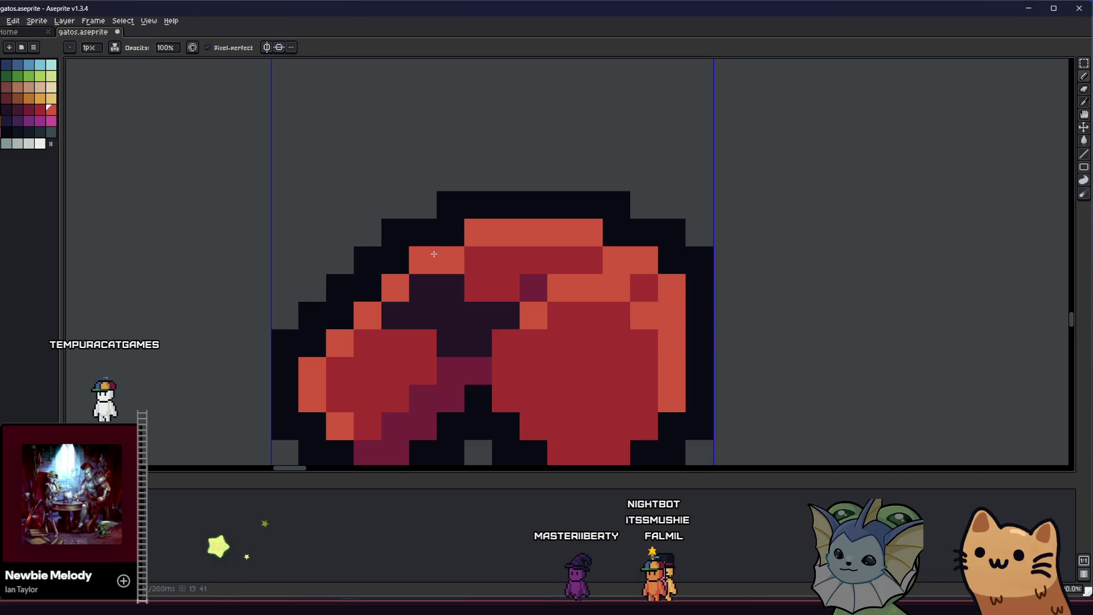
Reduce the left lobe's maroon shading to a thin diagonal line and trim its bottom edge.
click(426, 258)
scroll(426, 258, down, 3)
scroll(410, 324, down, 2)
drag(410, 324, 358, 344)
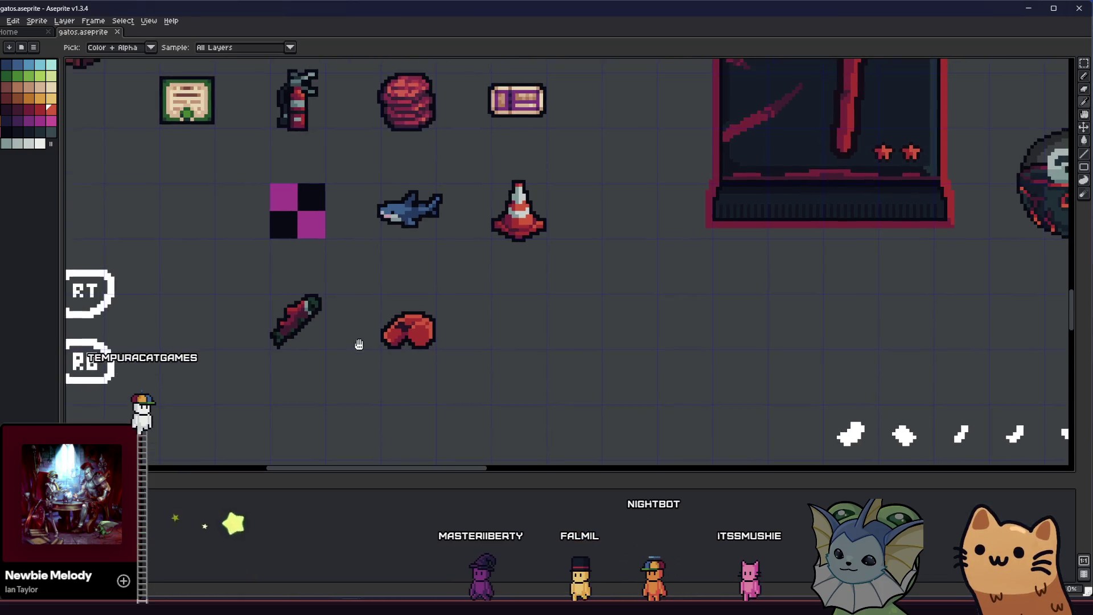
scroll(359, 344, down, 2)
scroll(394, 346, up, 5)
scroll(401, 351, up, 1)
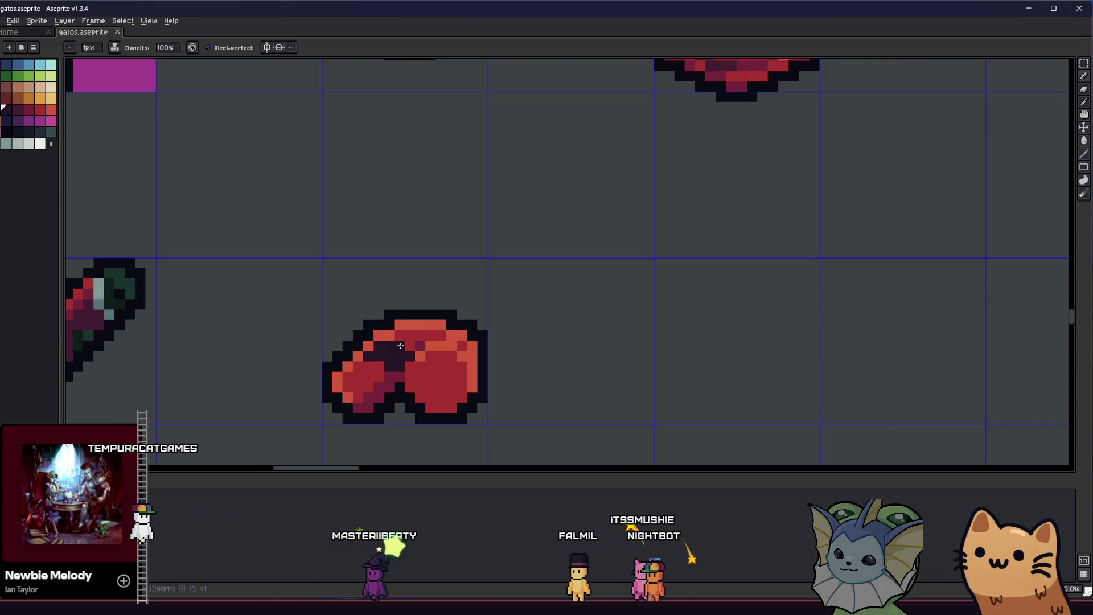
alt+click(385, 359)
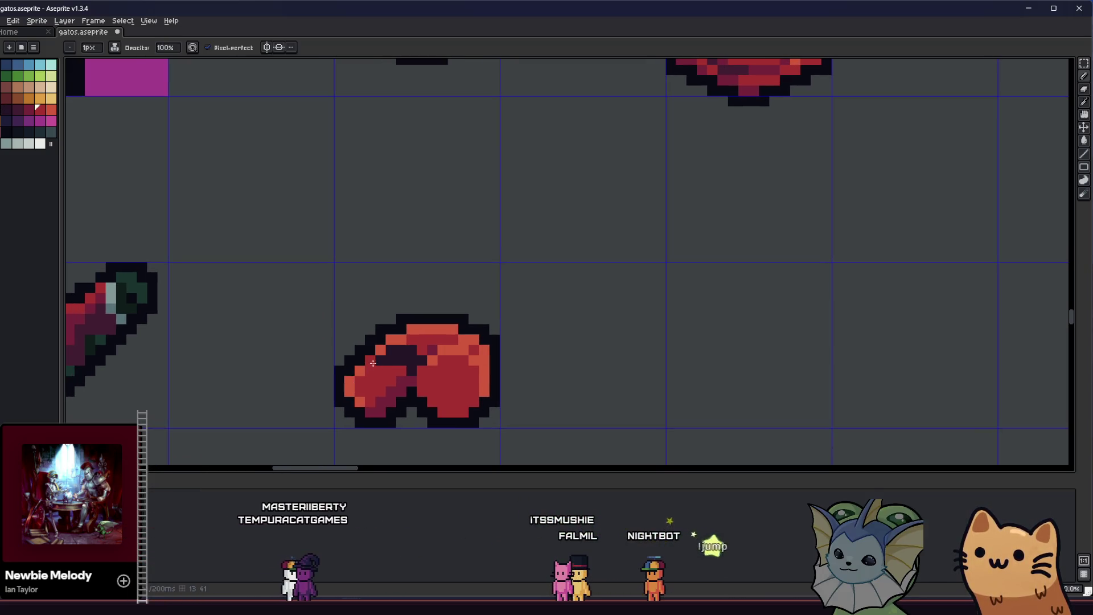
scroll(389, 365, down, 1)
scroll(377, 375, down, 2)
scroll(360, 387, down, 1)
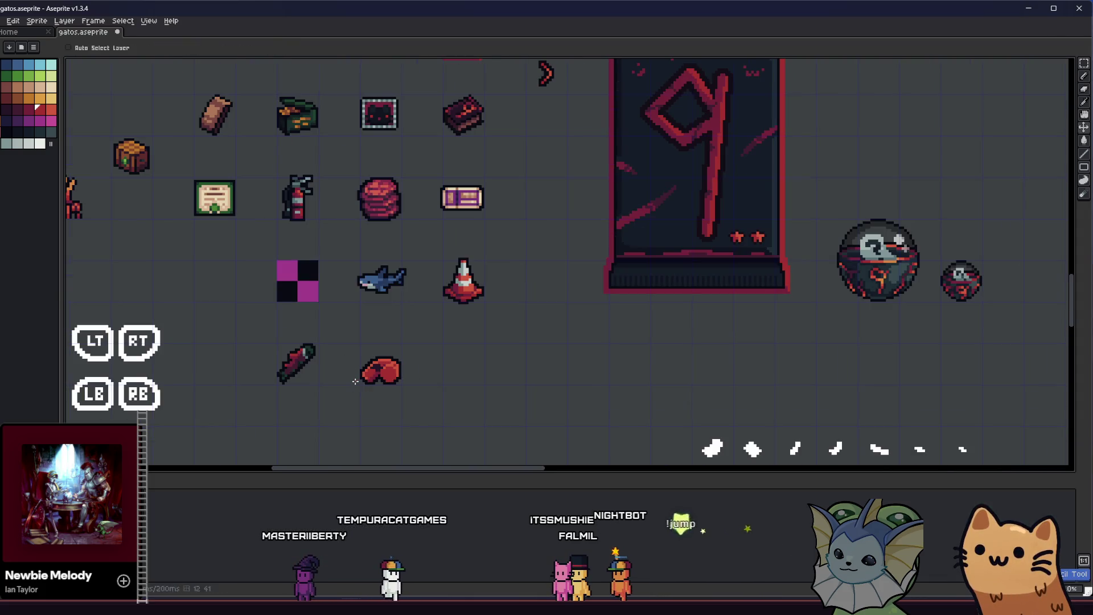
scroll(355, 382, up, 2)
scroll(376, 358, up, 2)
scroll(410, 337, up, 1)
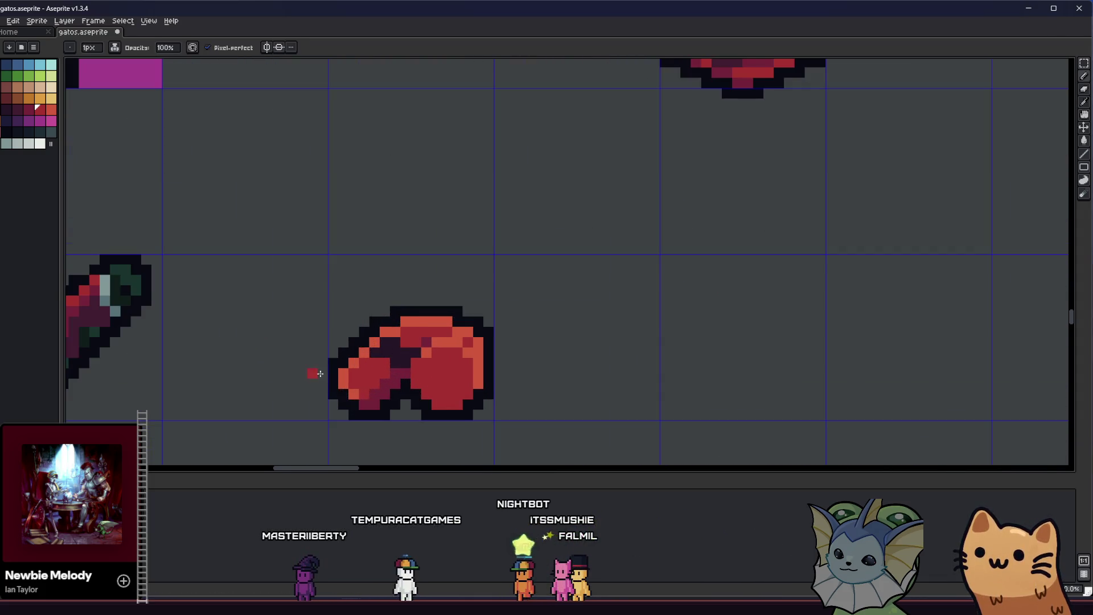
scroll(320, 374, down, 3)
scroll(376, 367, up, 5)
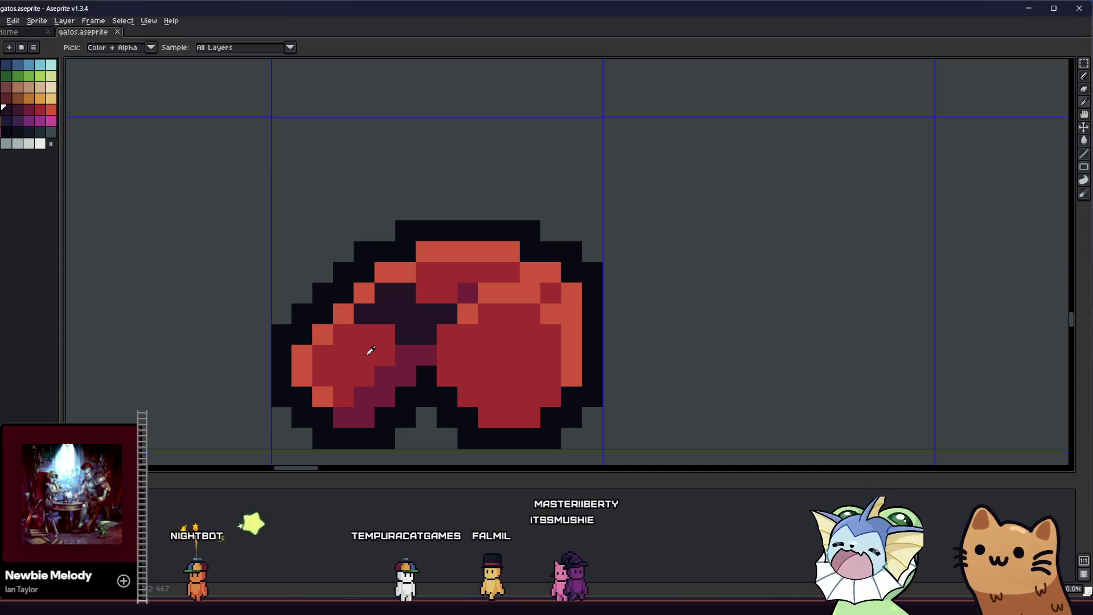
alt+click(371, 350)
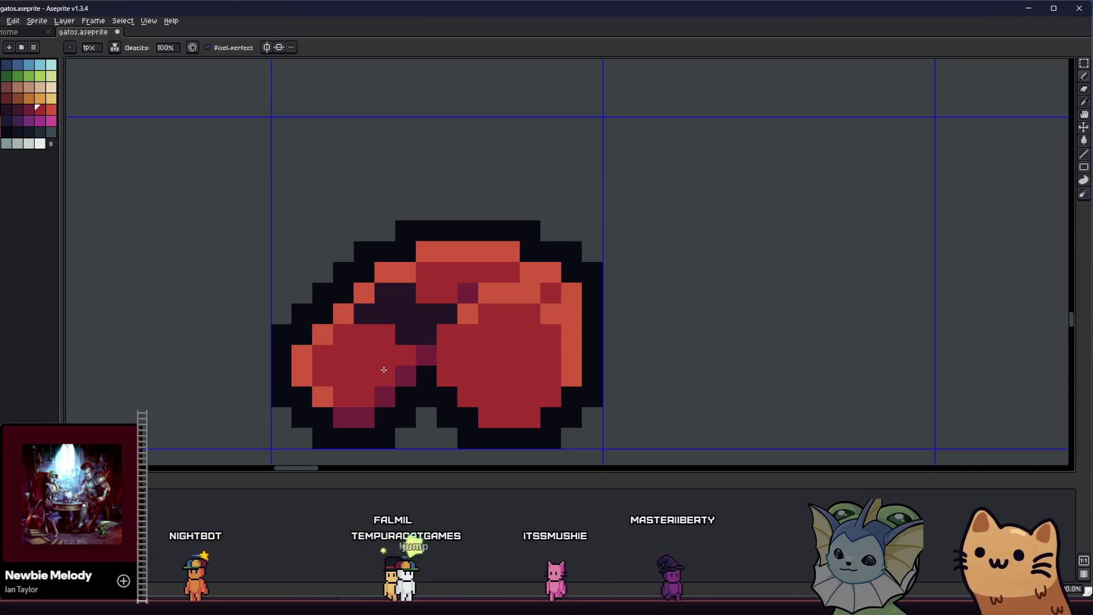
scroll(341, 415, down, 1)
scroll(247, 397, up, 1)
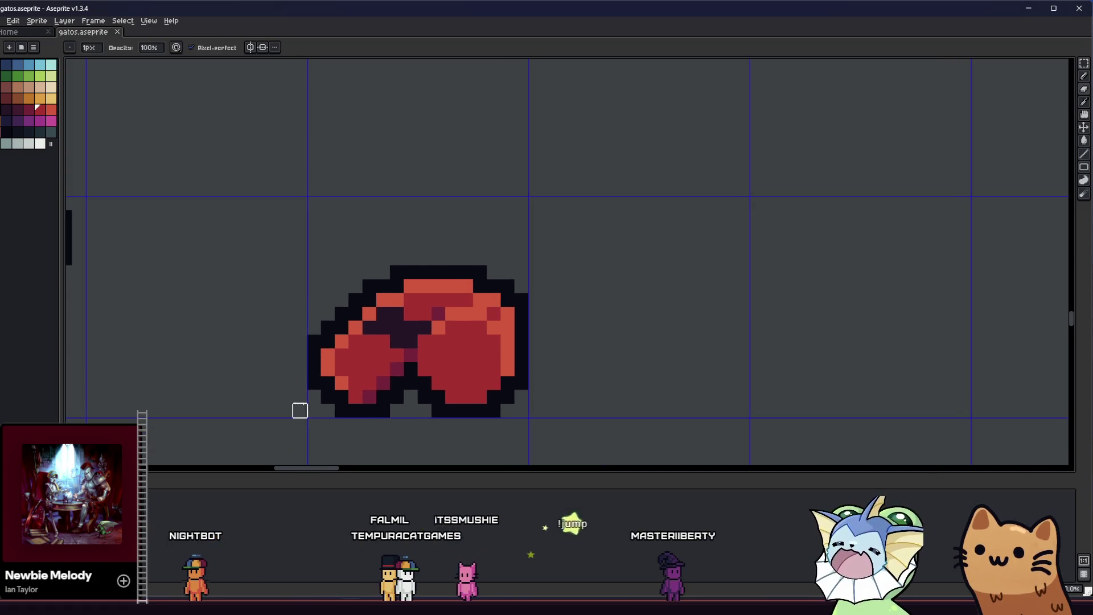
scroll(293, 378, up, 1)
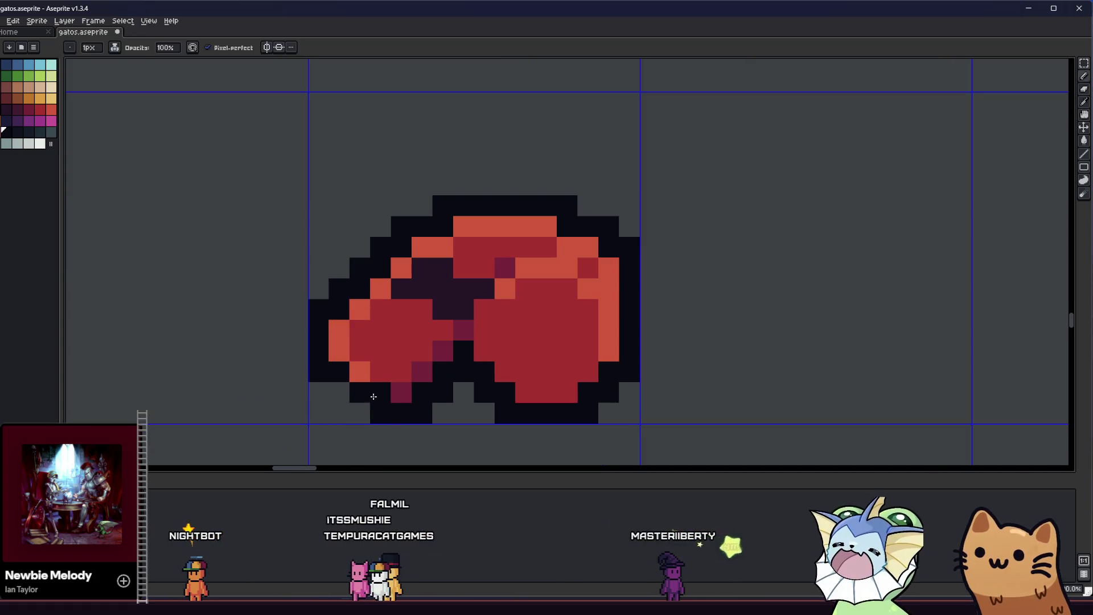
scroll(318, 414, down, 1)
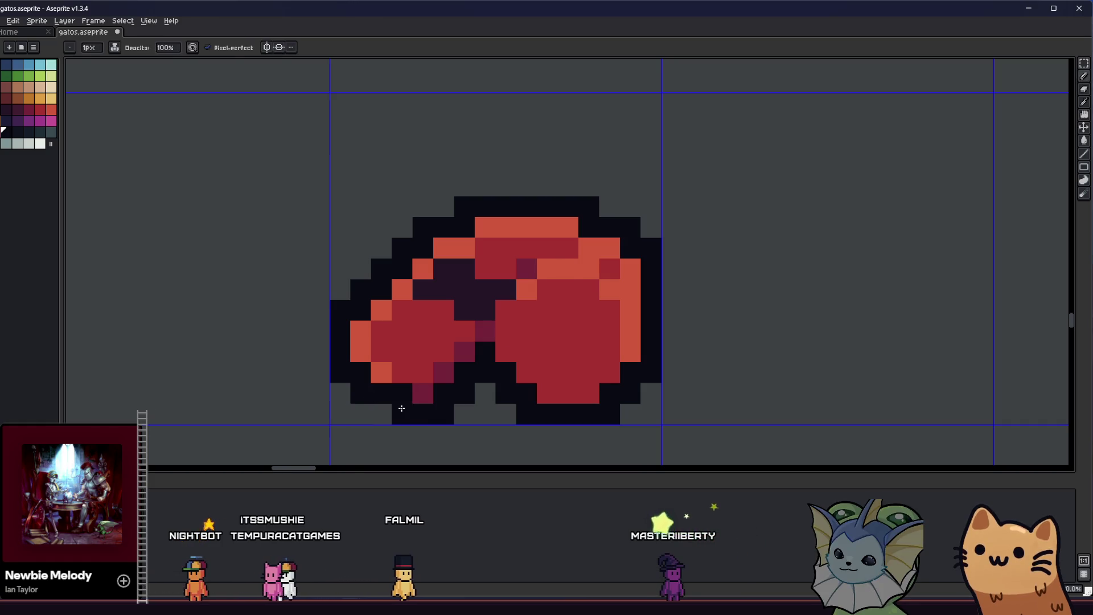
scroll(356, 414, down, 2)
scroll(356, 414, down, 2)
scroll(266, 409, down, 1)
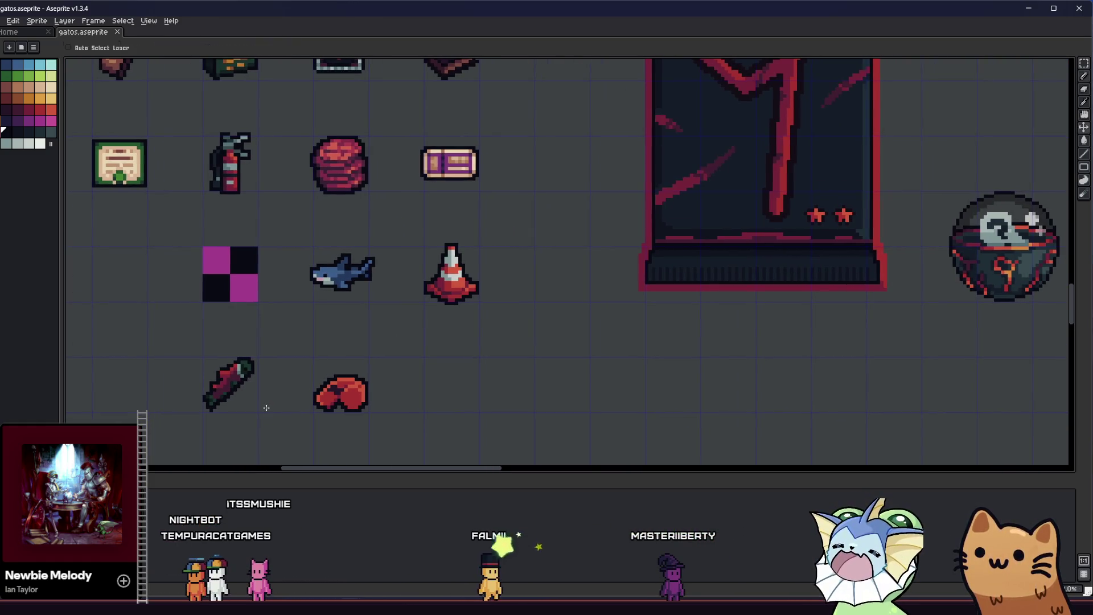
scroll(293, 410, up, 4)
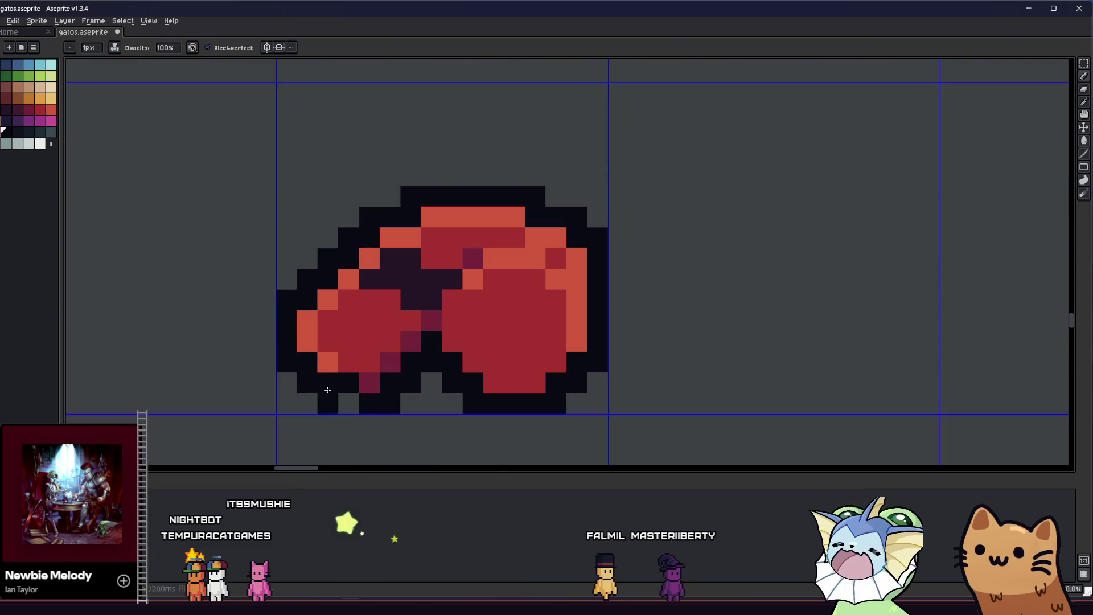
drag(353, 403, 316, 377)
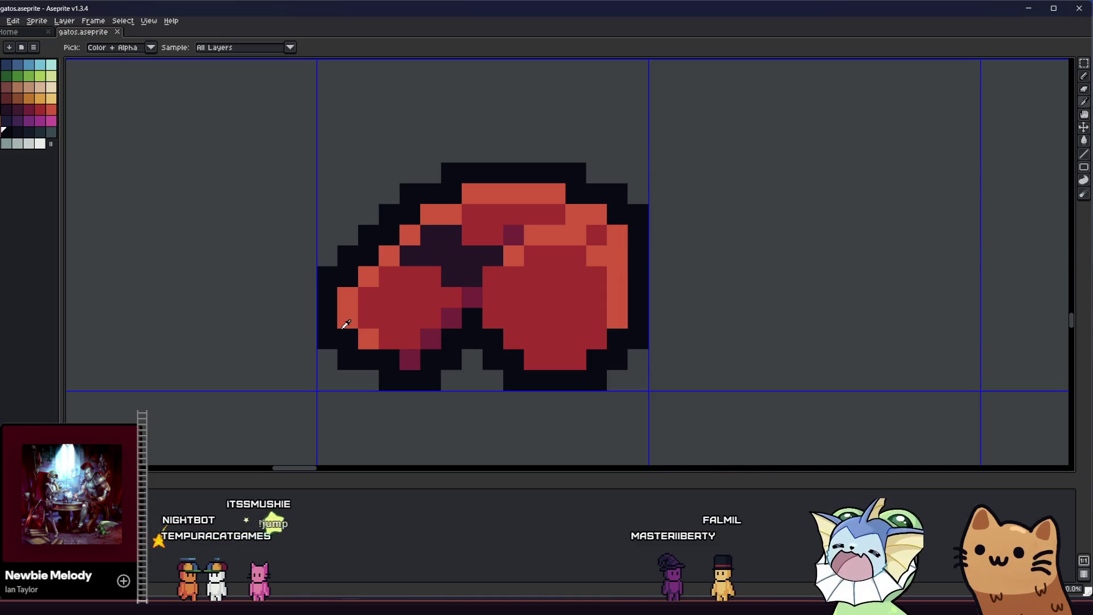
Repaint the stray dark pixel near the glove's centre with the sampled red.
alt+click(455, 299)
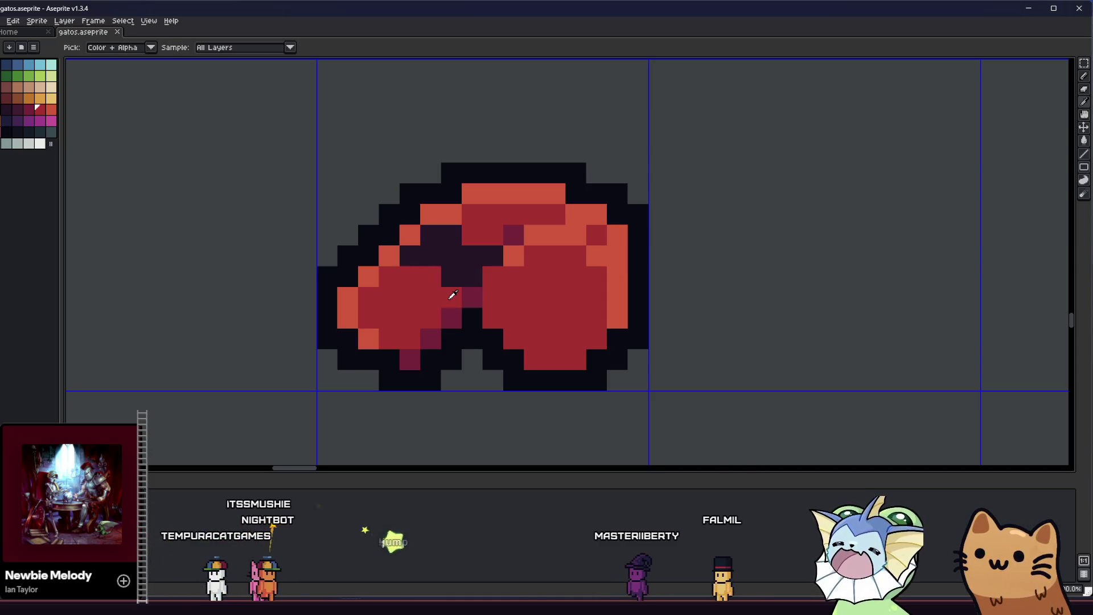
click(511, 232)
Shade the glove's top row deep maroon using the darker red sampled from the sprite.
key(alt)
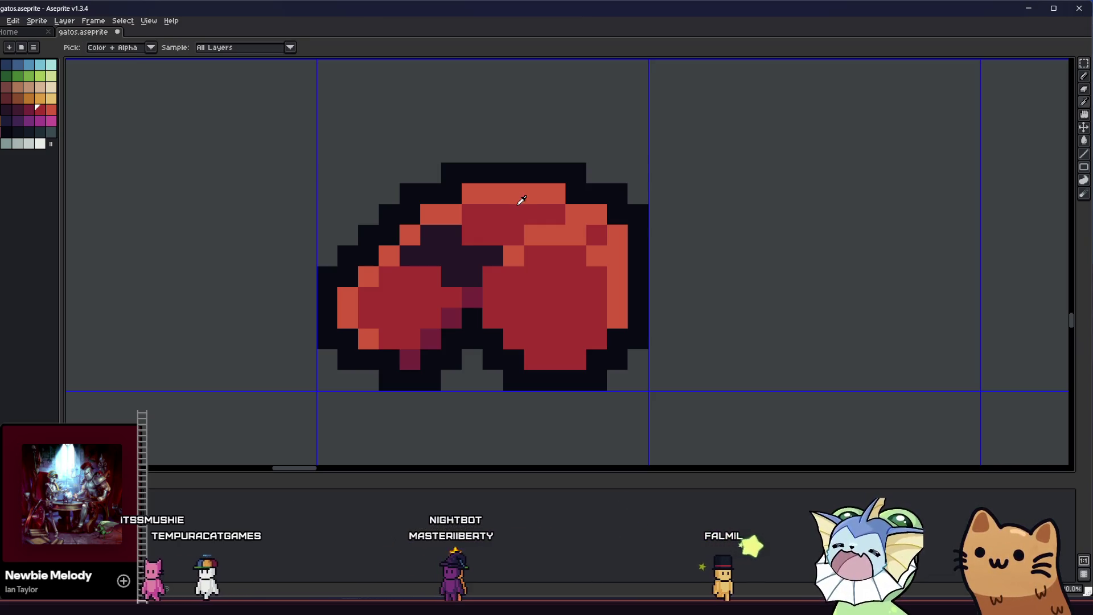
alt+click(429, 308)
mouse_move(452, 194)
mouse_down()
mouse_move(556, 194)
mouse_move(574, 215)
mouse_up()
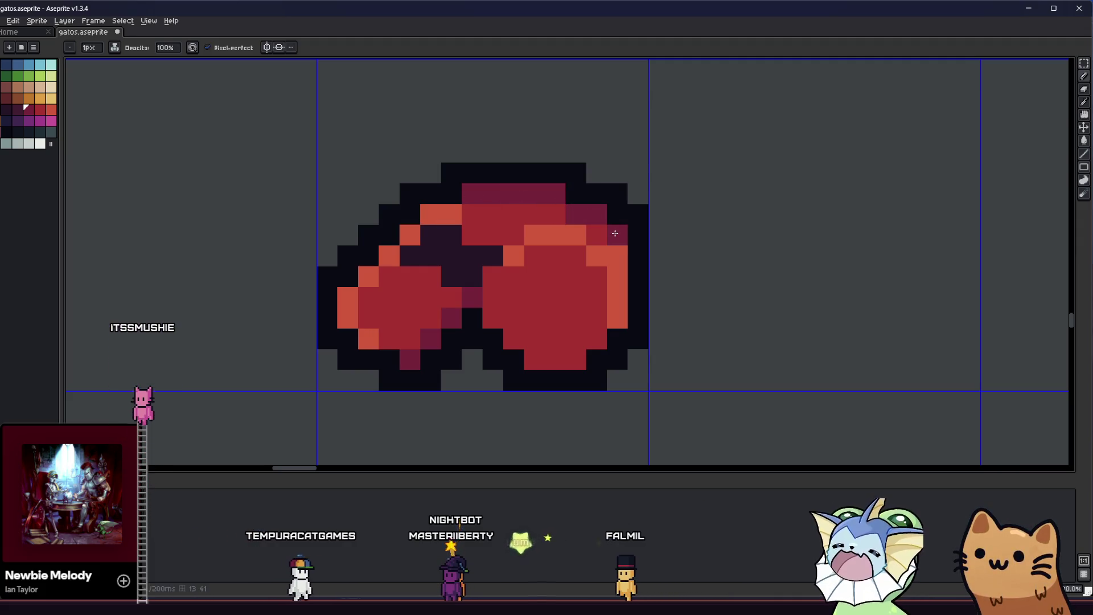
click(430, 212)
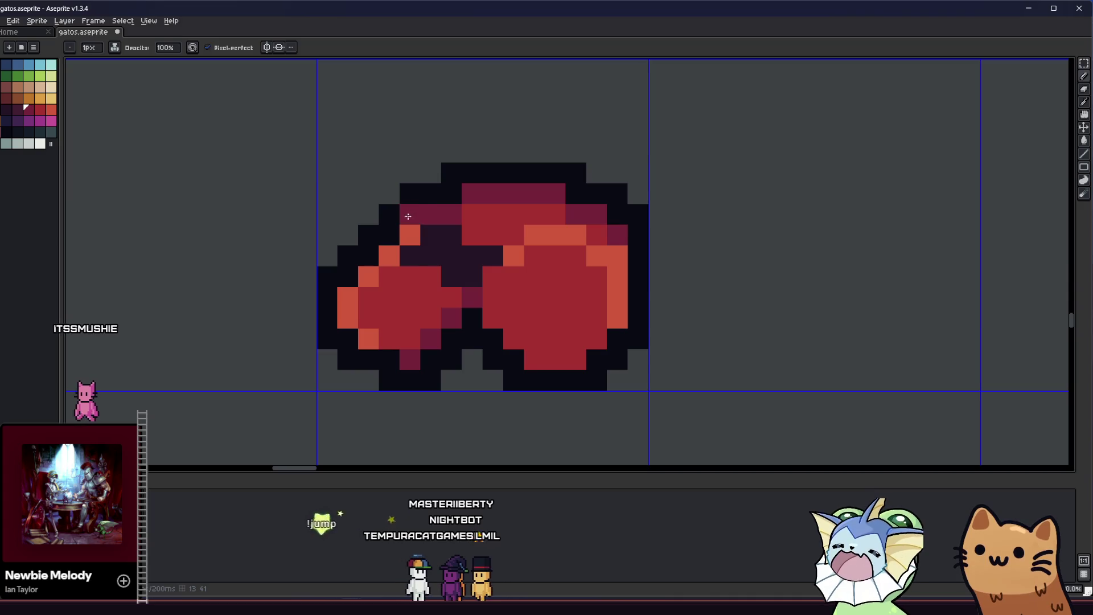
scroll(386, 272, down, 4)
scroll(386, 272, down, 2)
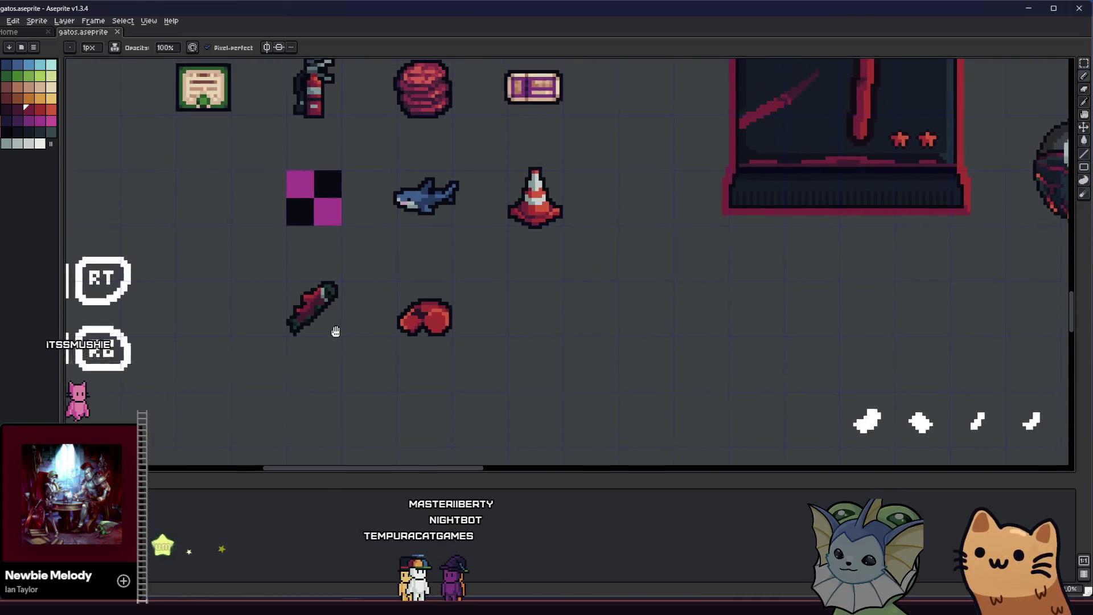
scroll(427, 316, up, 3)
scroll(462, 330, up, 2)
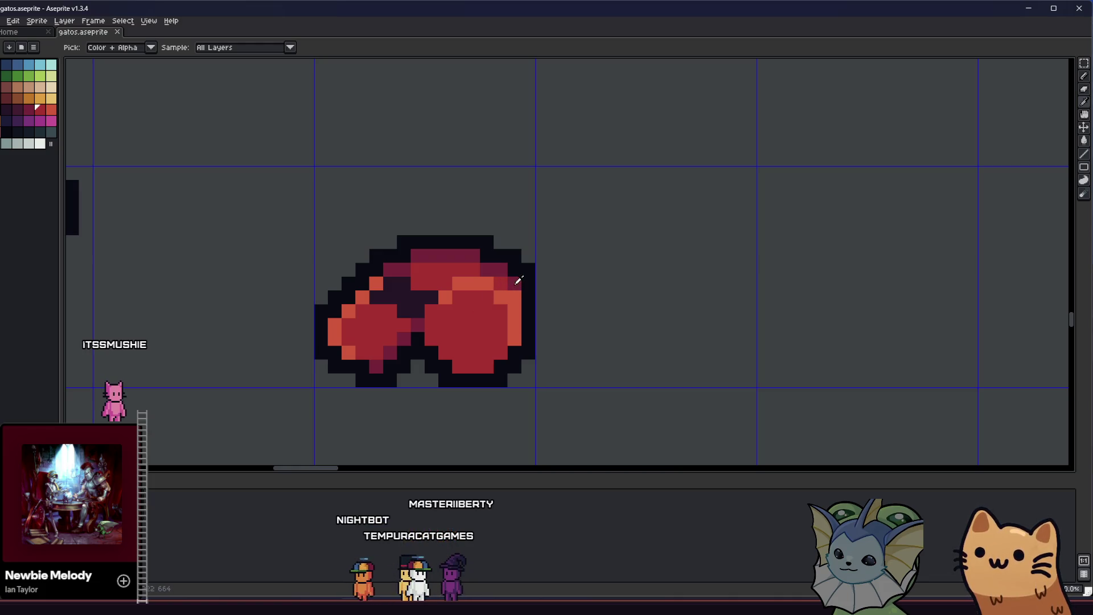
scroll(415, 326, down, 4)
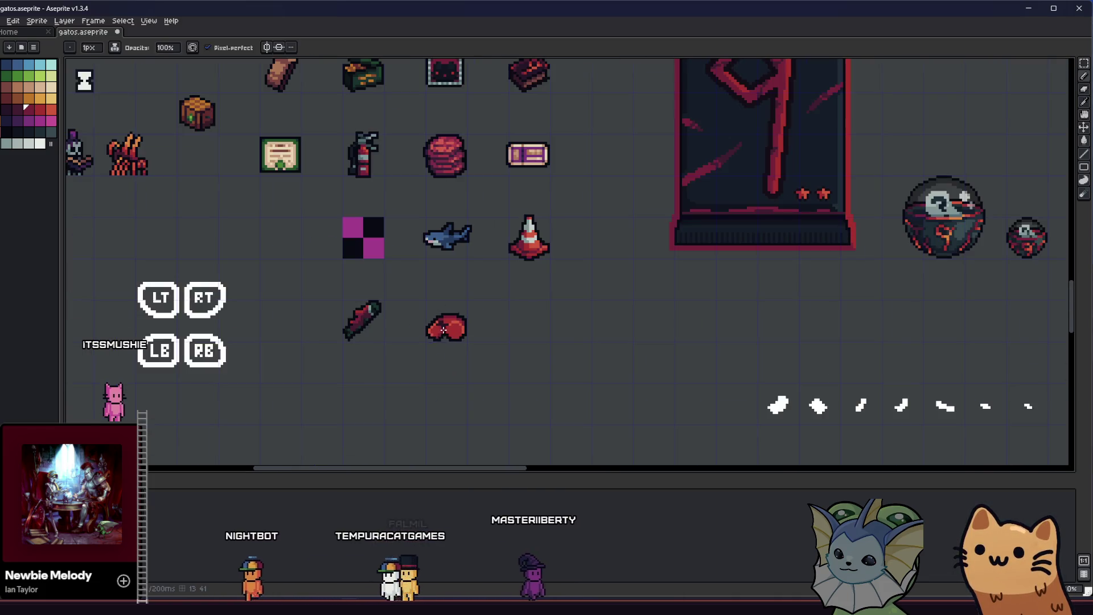
scroll(461, 317, up, 4)
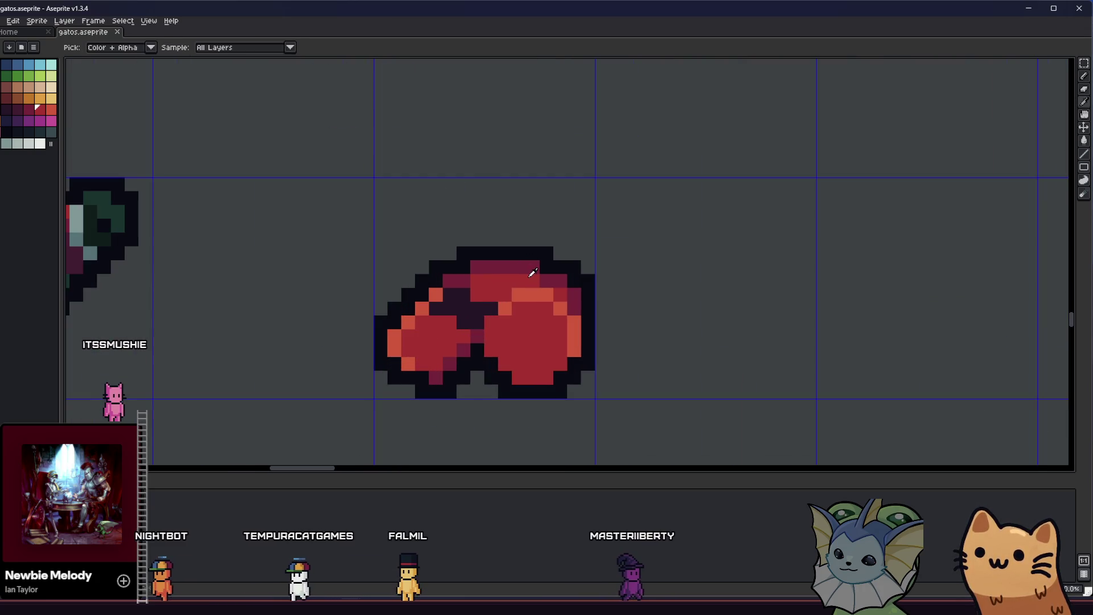
key(b)
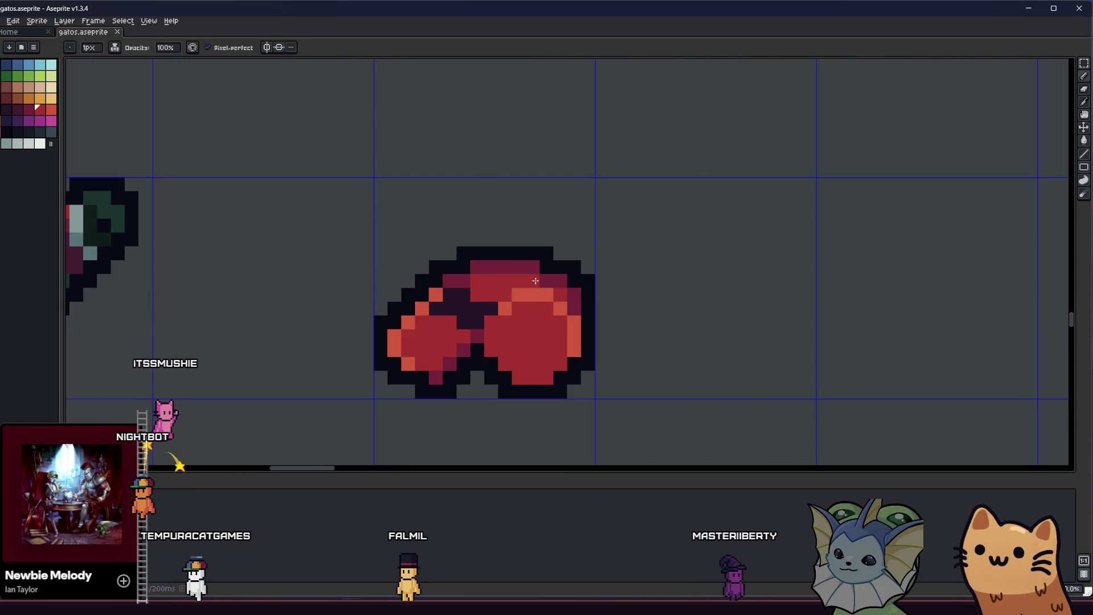
Add red pixels at the glove's top-right corner and review the sprite on the sheet.
drag(559, 256, 589, 256)
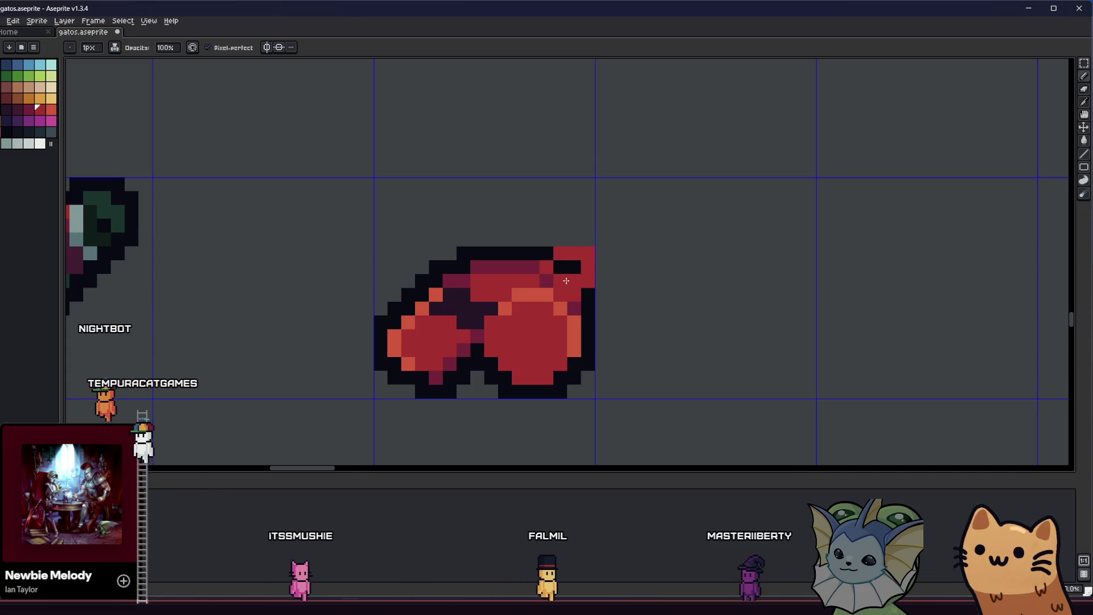
key(alt)
drag(478, 299, 478, 293)
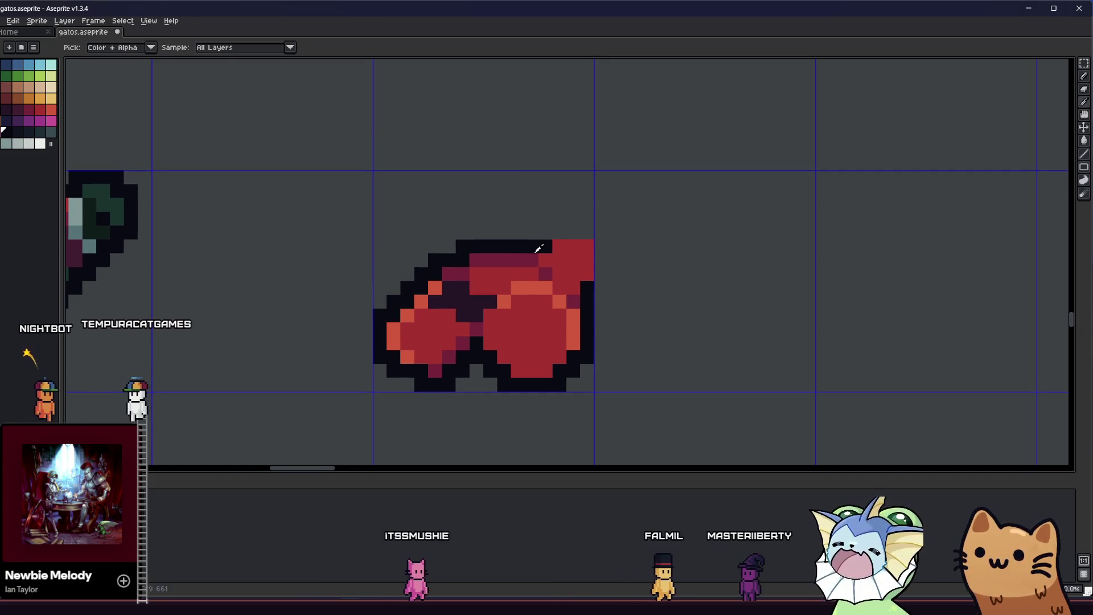
key(b)
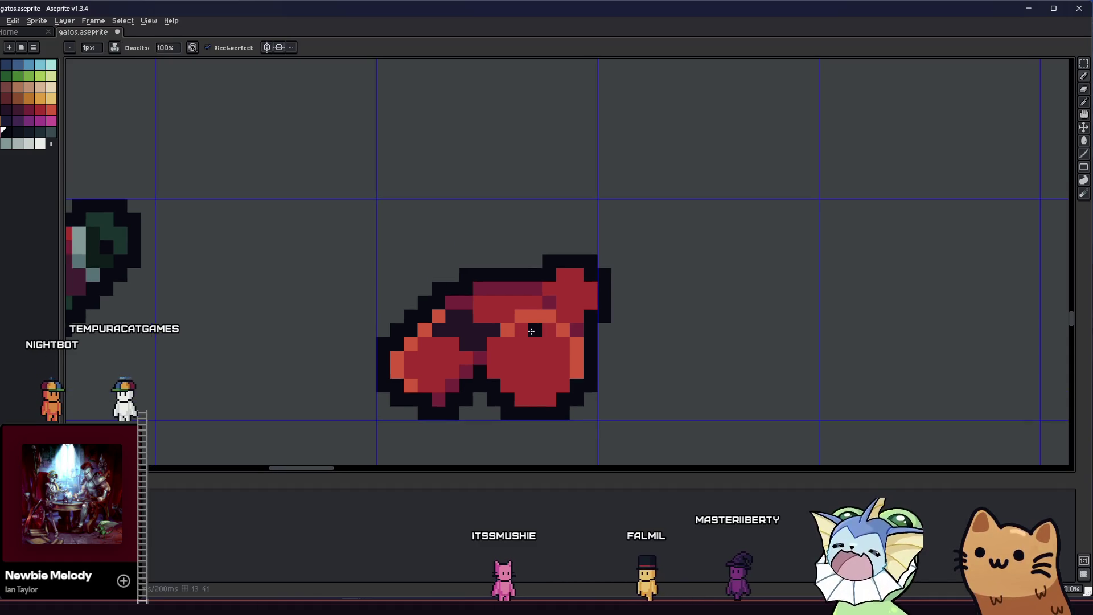
scroll(595, 278, down, 4)
drag(530, 325, 427, 359)
scroll(426, 359, up, 2)
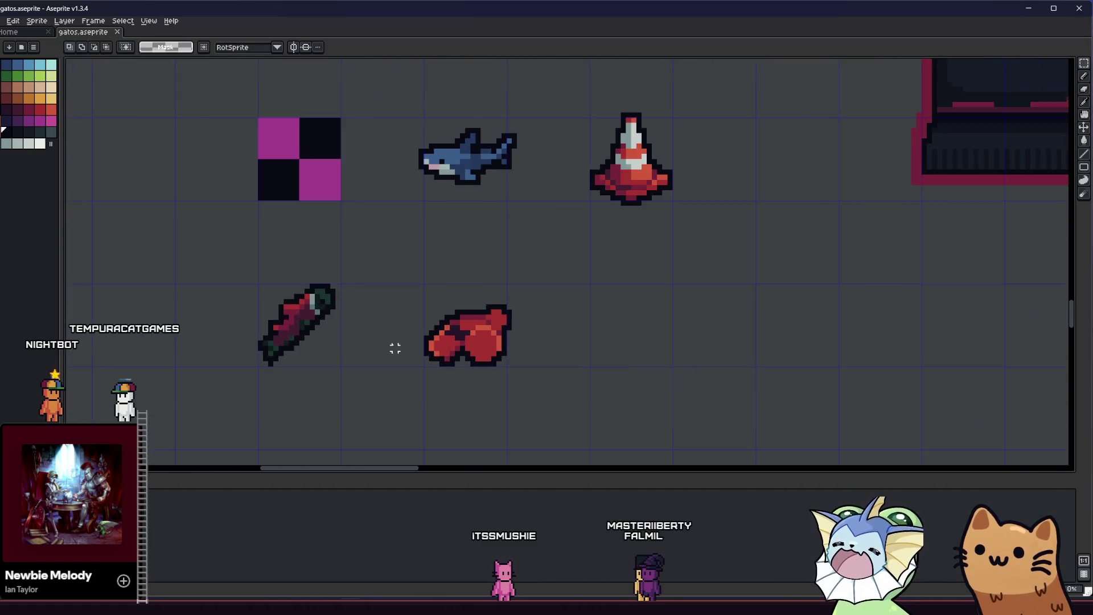
scroll(479, 333, up, 4)
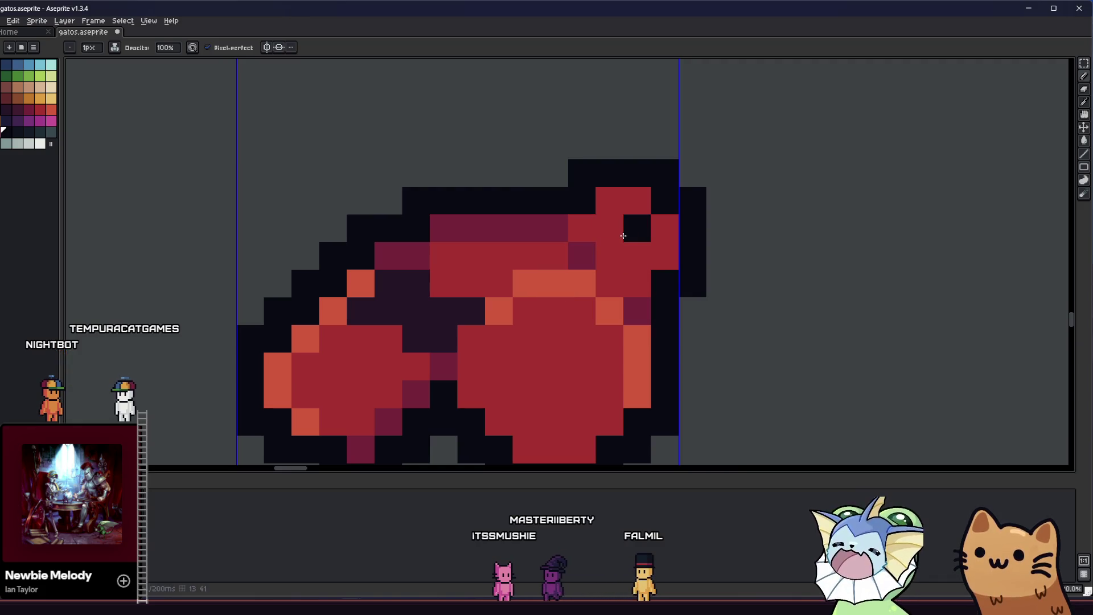
scroll(624, 247, down, 5)
scroll(626, 268, down, 2)
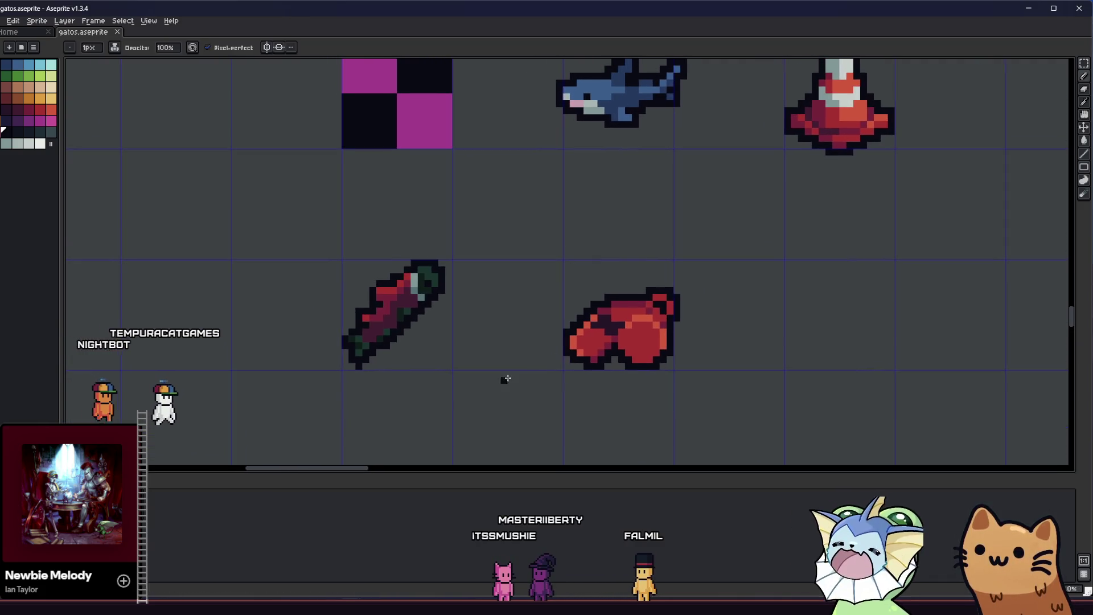
scroll(512, 359, down, 2)
scroll(445, 350, down, 2)
scroll(413, 345, up, 4)
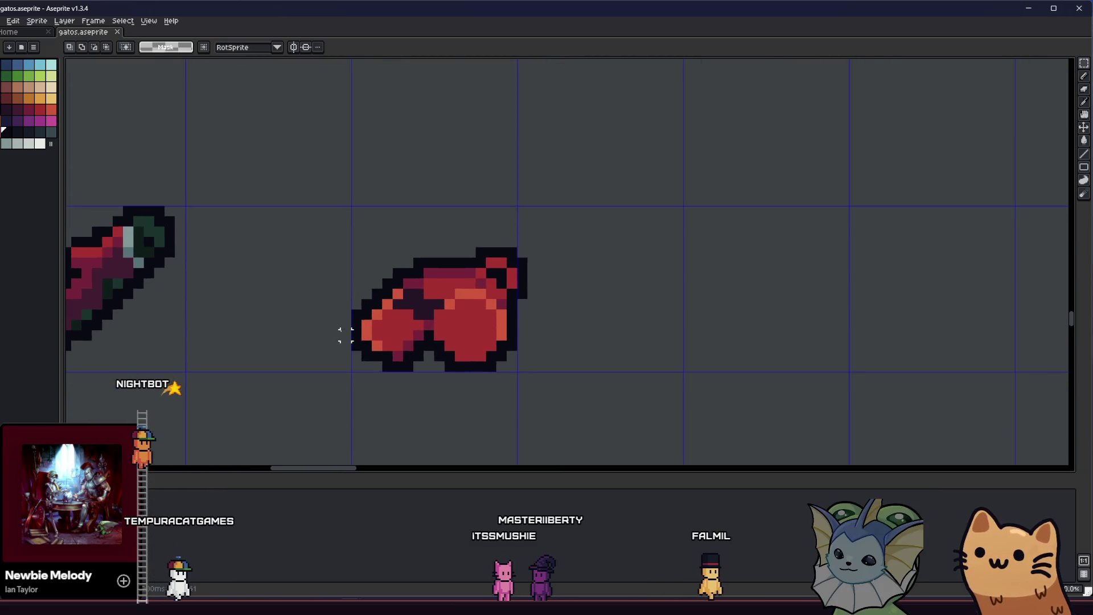
scroll(343, 333, down, 4)
scroll(354, 369, up, 1)
scroll(354, 369, up, 3)
scroll(376, 359, up, 4)
Paint a dark diagonal line across the glove and save gatos.aseprite.
key(b)
drag(433, 220, 349, 302)
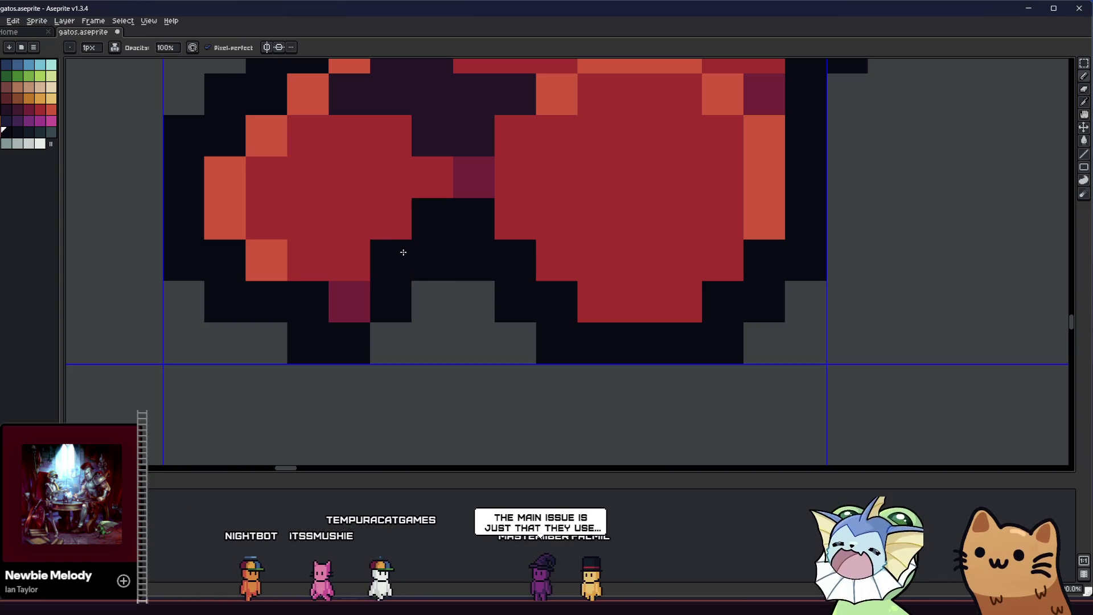
scroll(432, 259, down, 2)
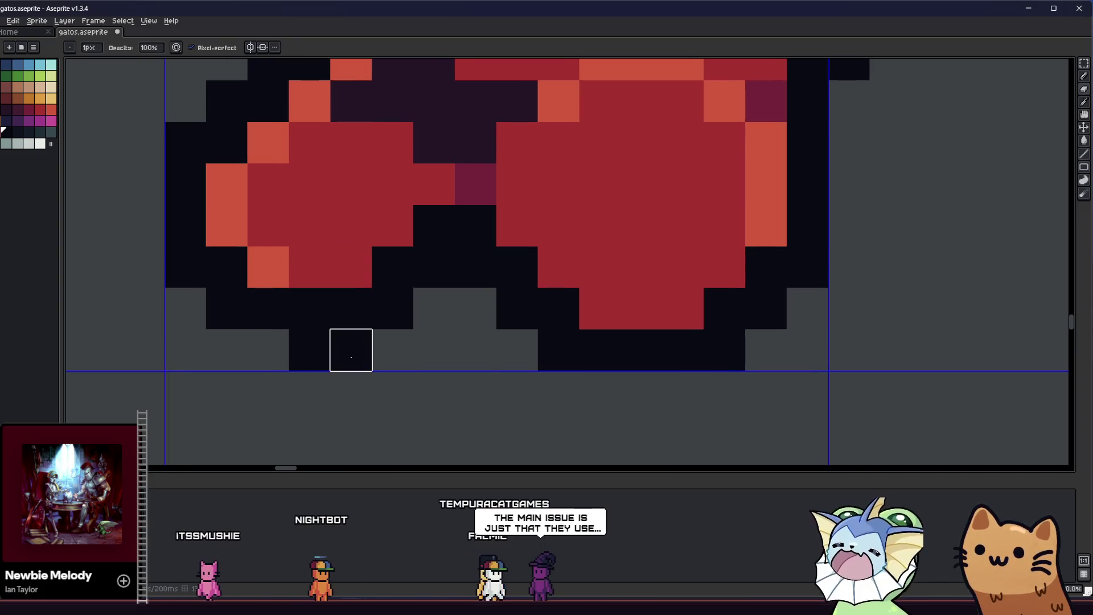
scroll(350, 349, down, 2)
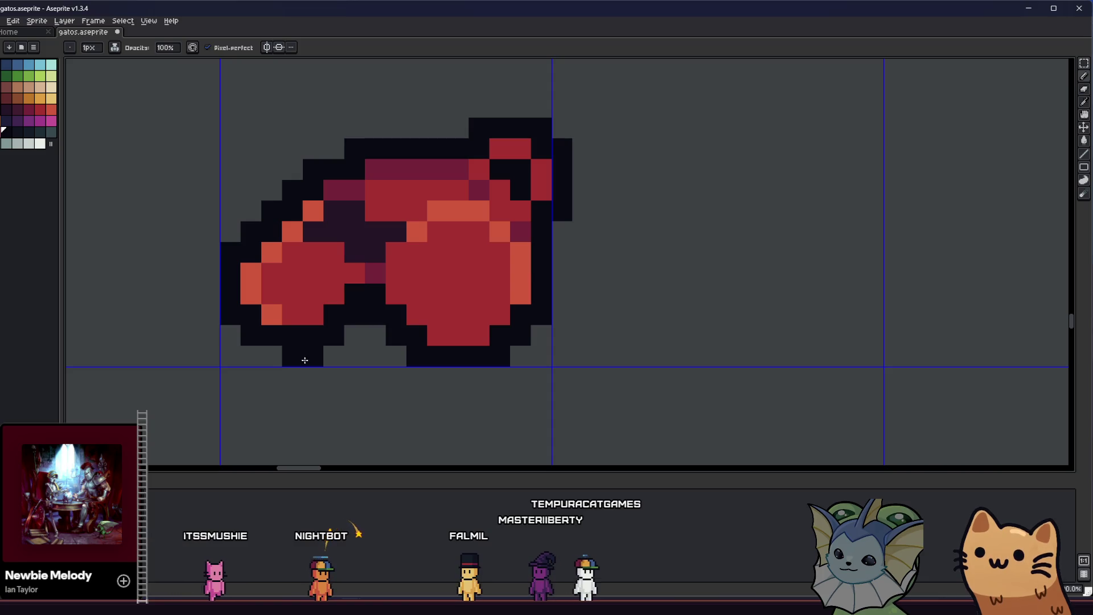
scroll(304, 359, down, 3)
drag(305, 375, 327, 373)
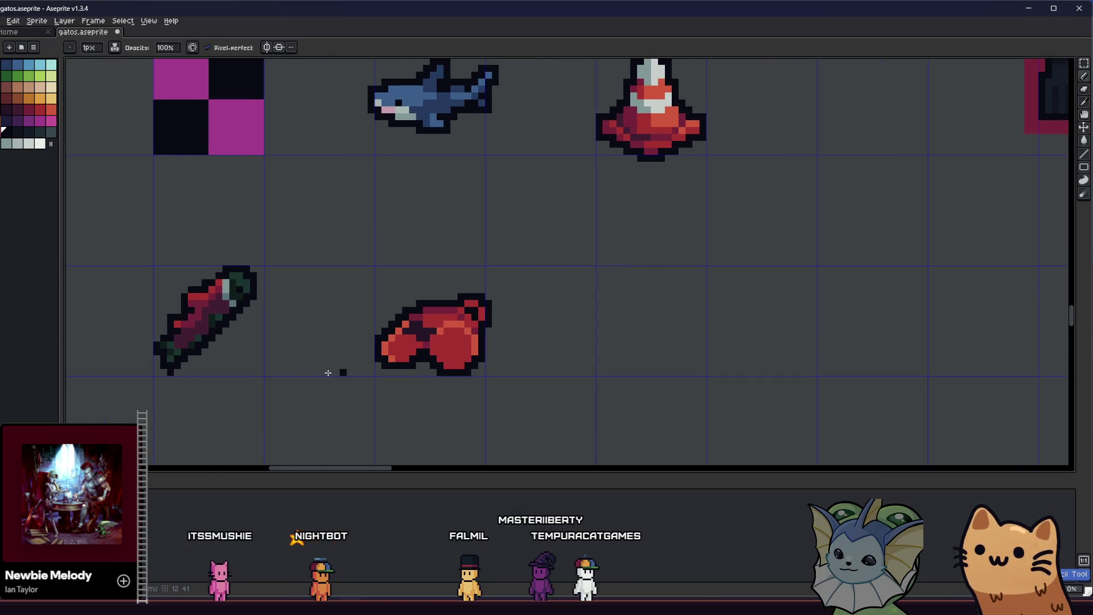
scroll(375, 363, up, 2)
key(m)
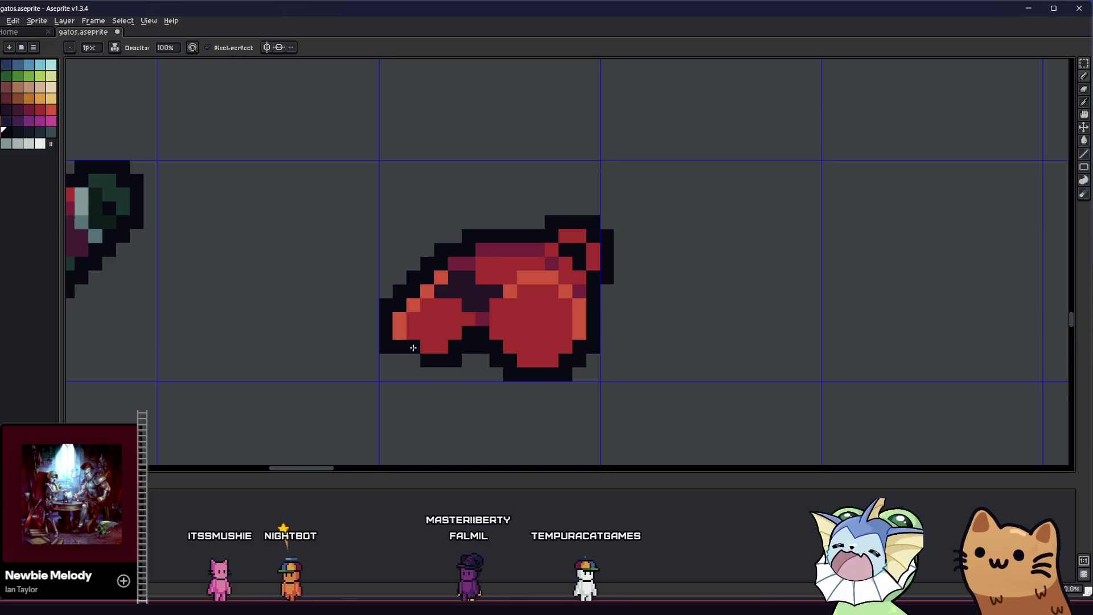
drag(417, 355, 420, 368)
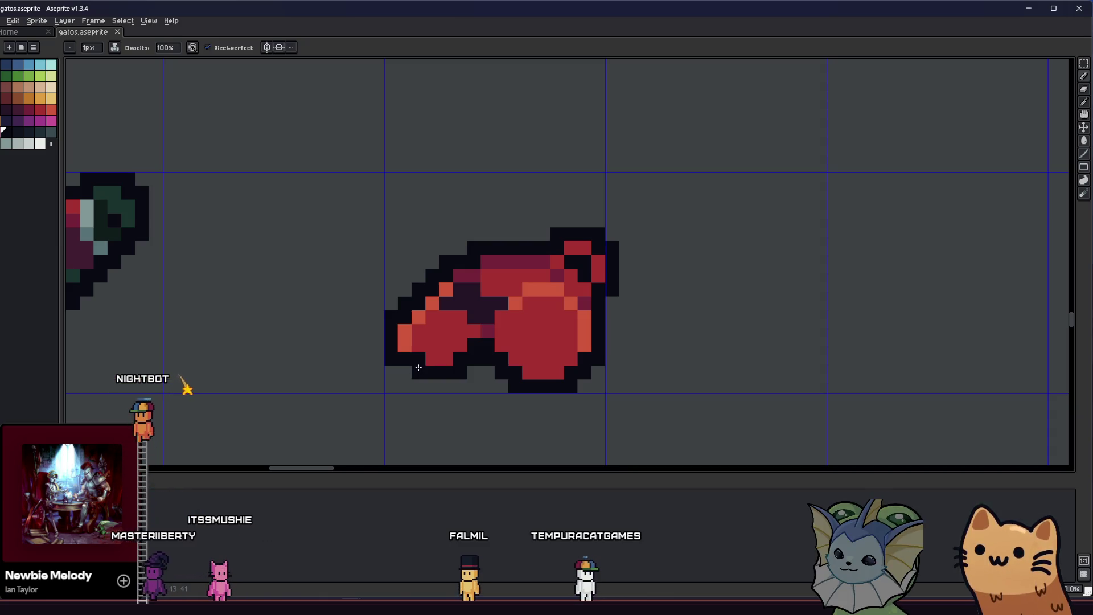
scroll(417, 367, down, 4)
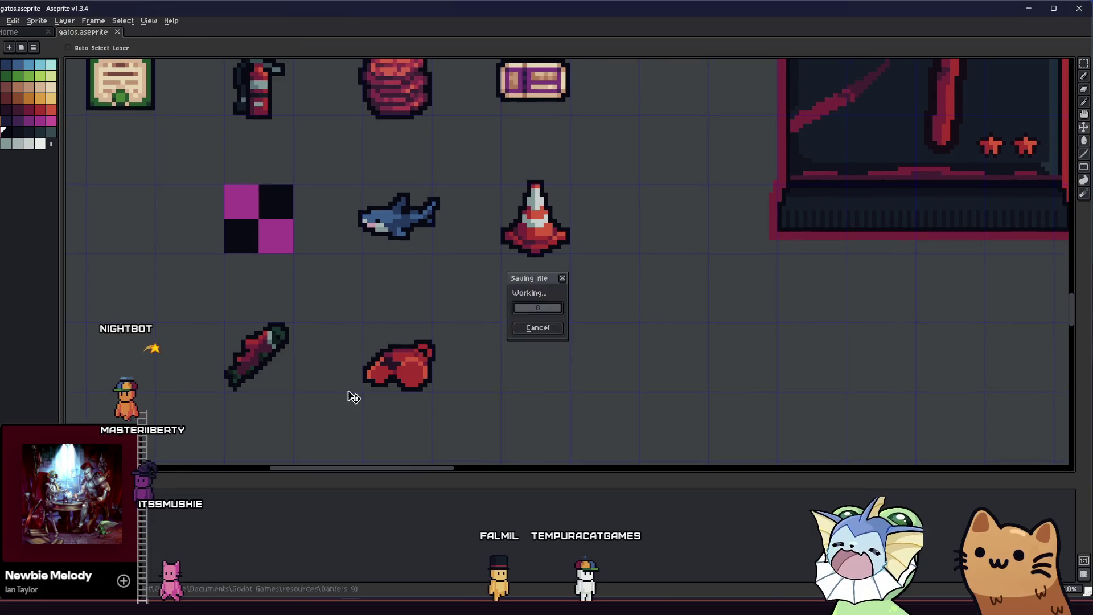
scroll(366, 390, up, 5)
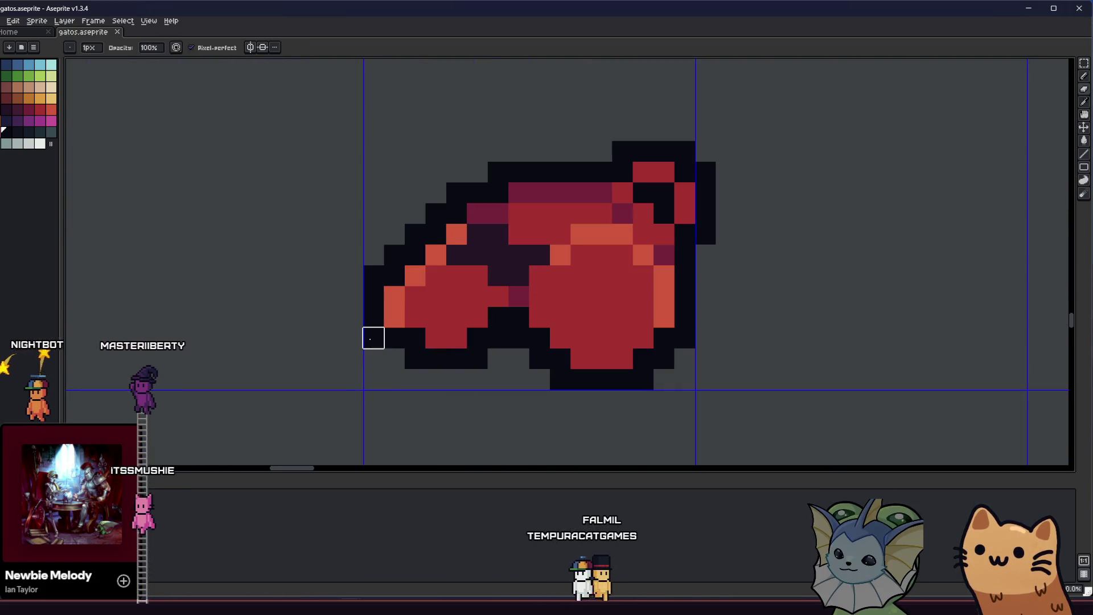
scroll(385, 318, up, 1)
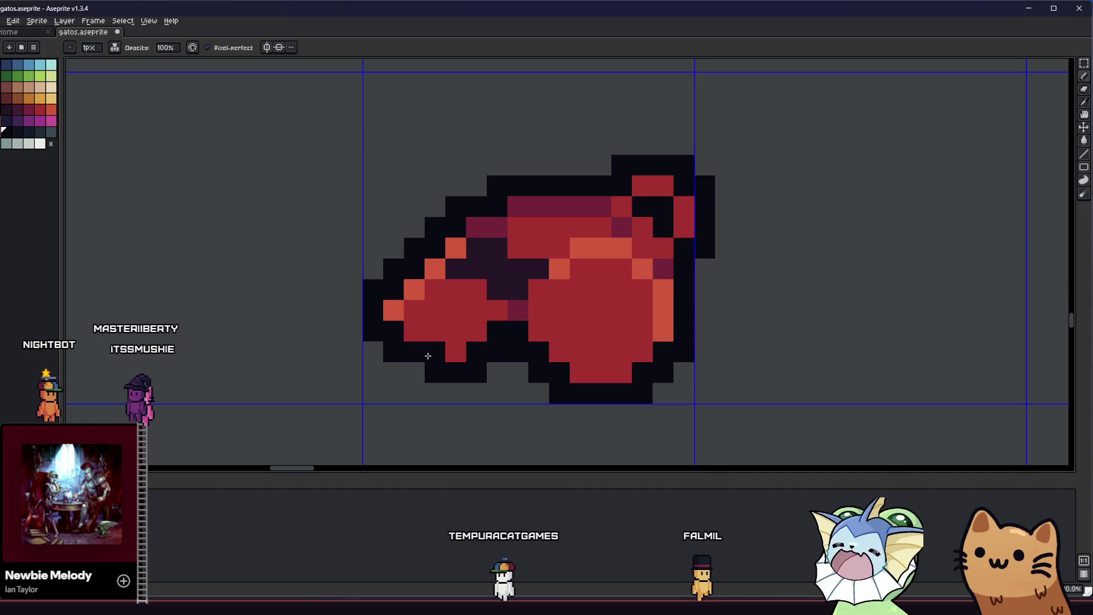
scroll(402, 377, down, 5)
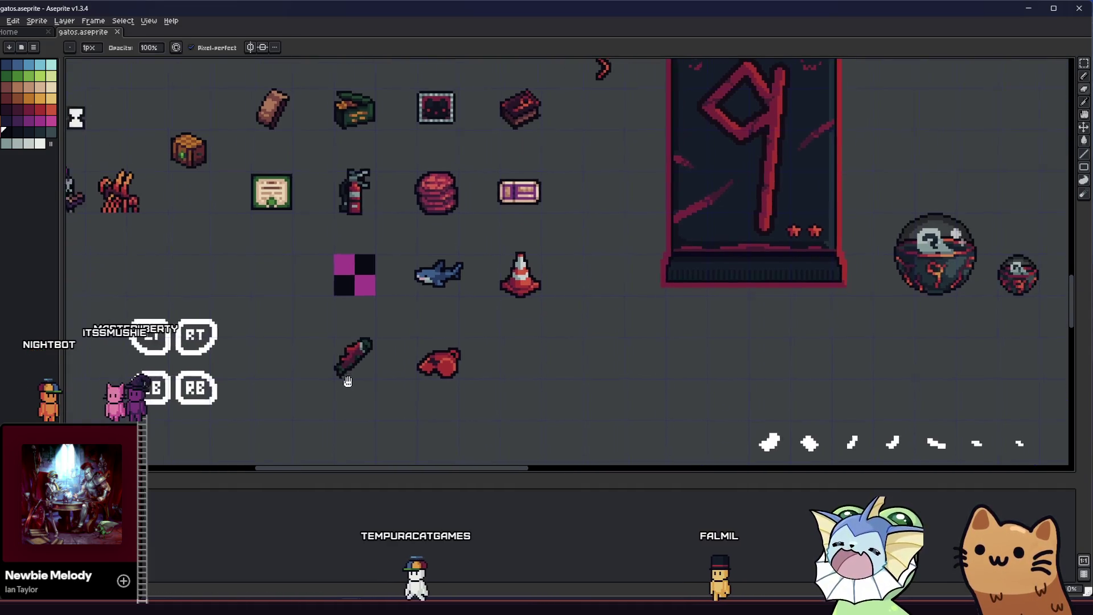
scroll(374, 380, up, 5)
key(m)
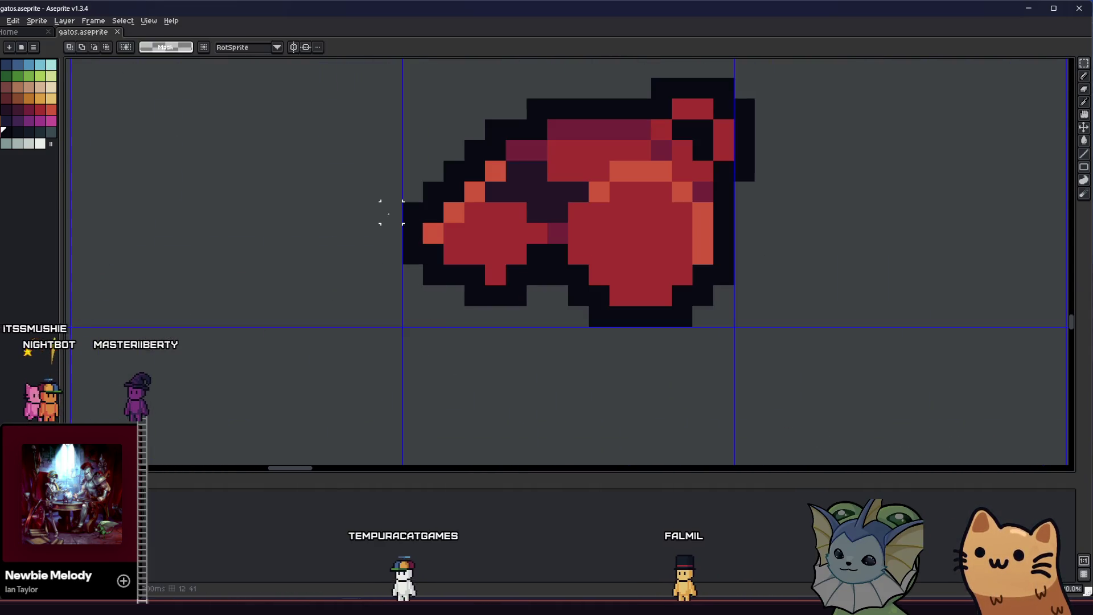
Lasso the glove's left lobe, shift it one pixel left and clear the selection.
drag(390, 190, 384, 257)
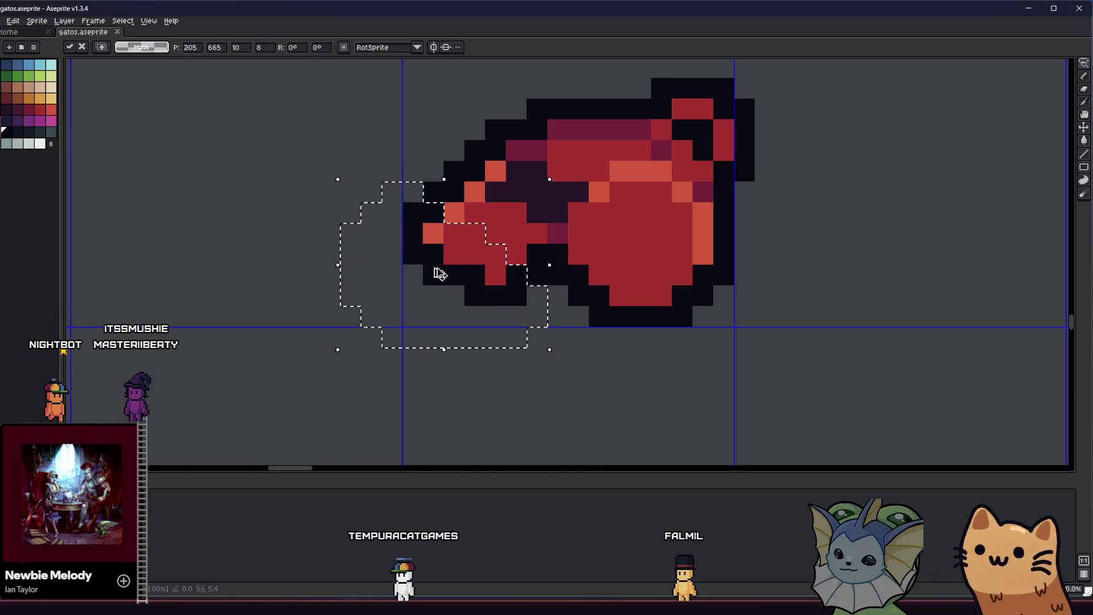
drag(454, 287, 423, 286)
key(Escape)
scroll(282, 290, down, 4)
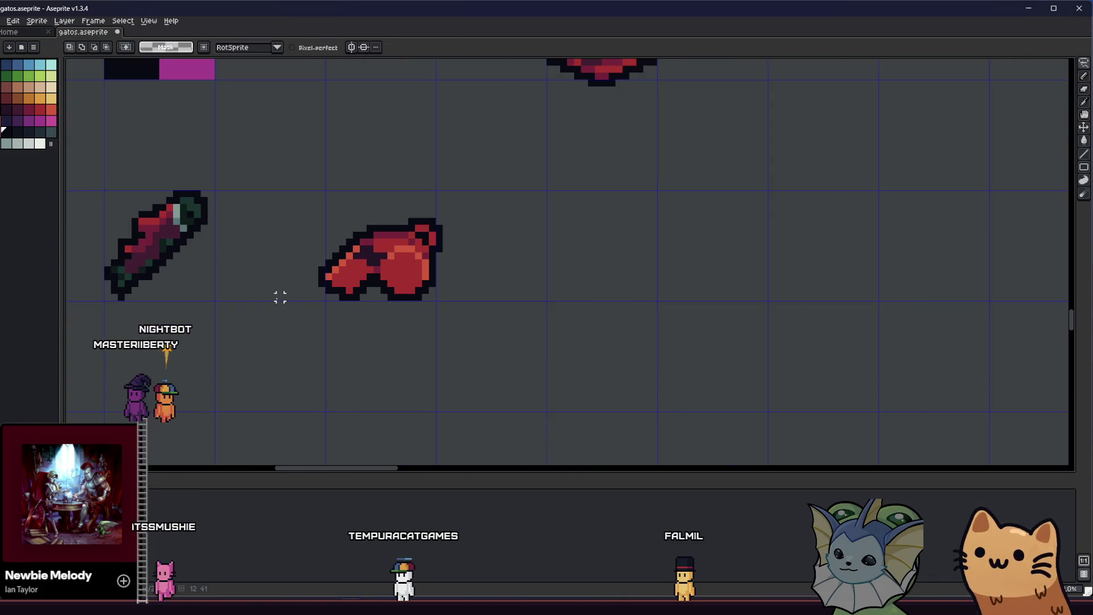
scroll(270, 318, down, 2)
scroll(270, 319, up, 1)
drag(299, 276, 416, 363)
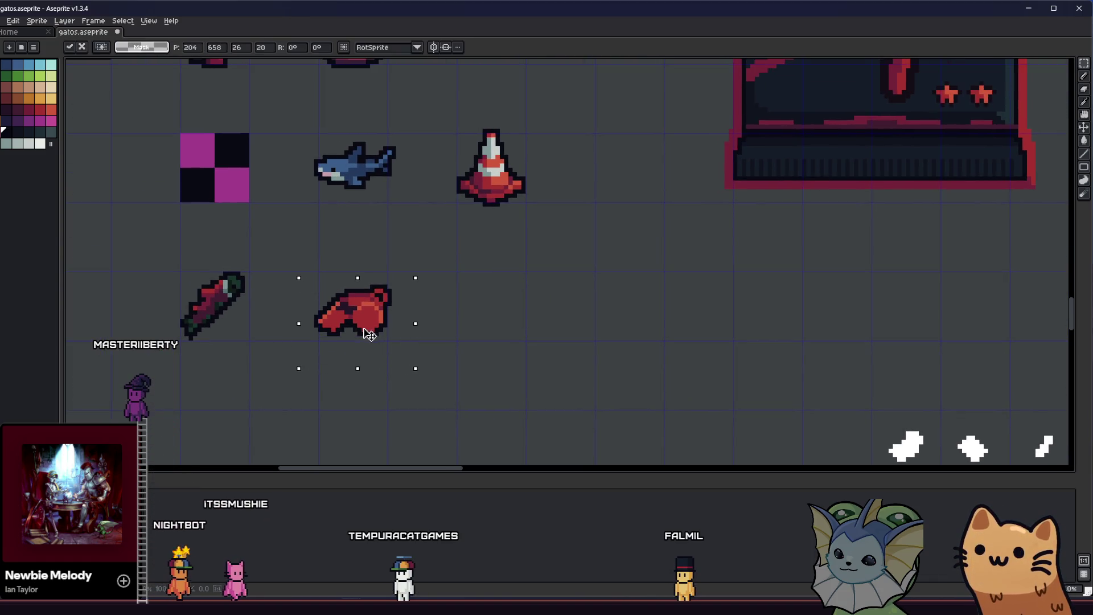
key(ctrl+d)
scroll(368, 331, down, 1)
scroll(368, 331, up, 4)
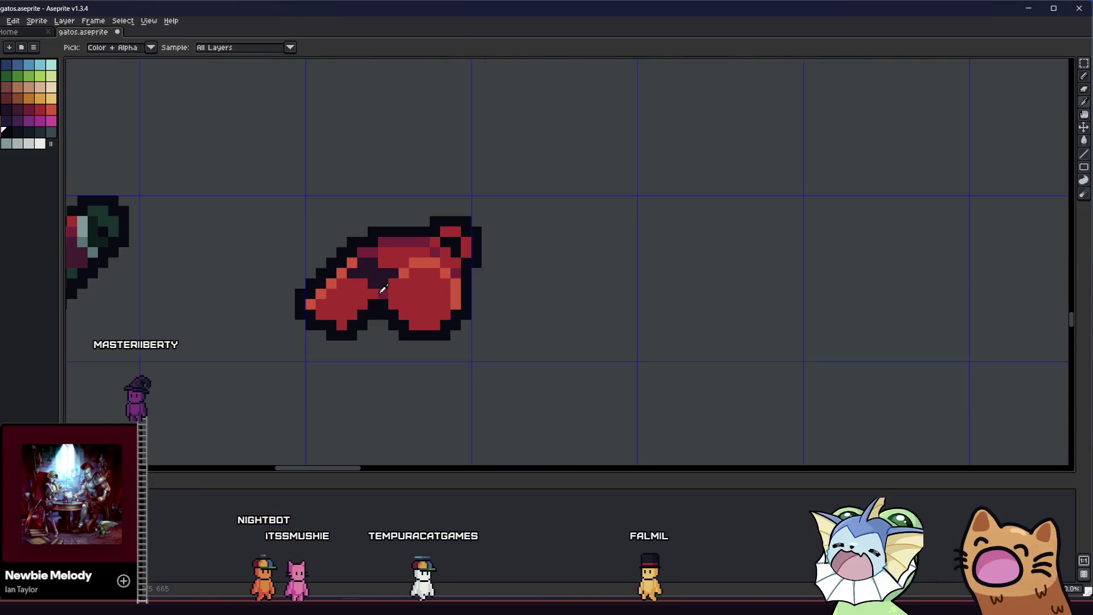
scroll(367, 297, up, 1)
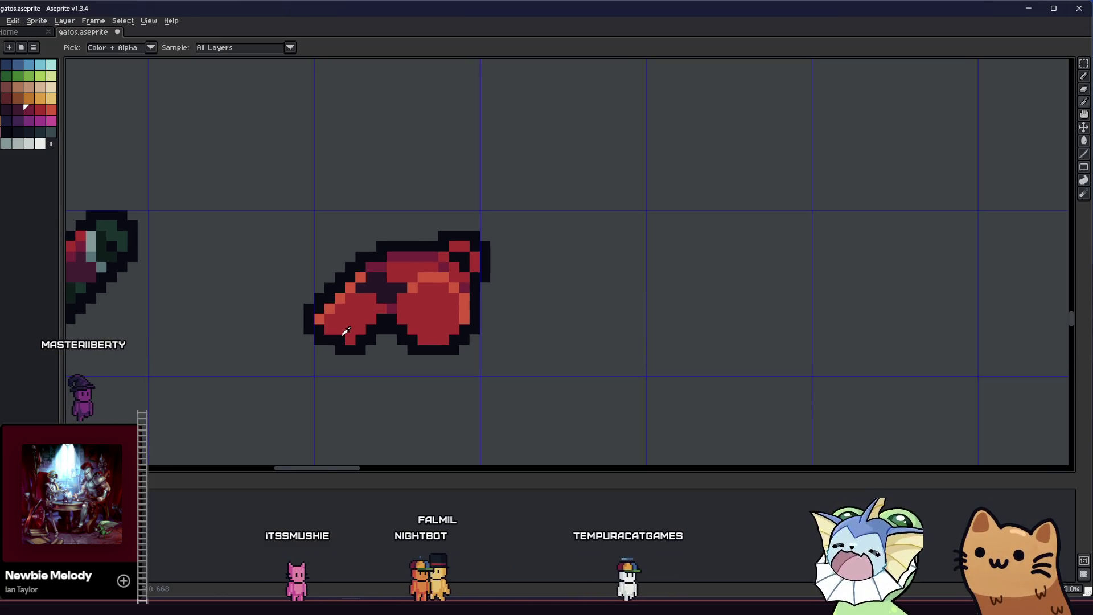
scroll(349, 332, up, 4)
Add dark maroon shading pixels along the left lobe's lower edge, then marquee the right edge column.
drag(386, 320, 418, 264)
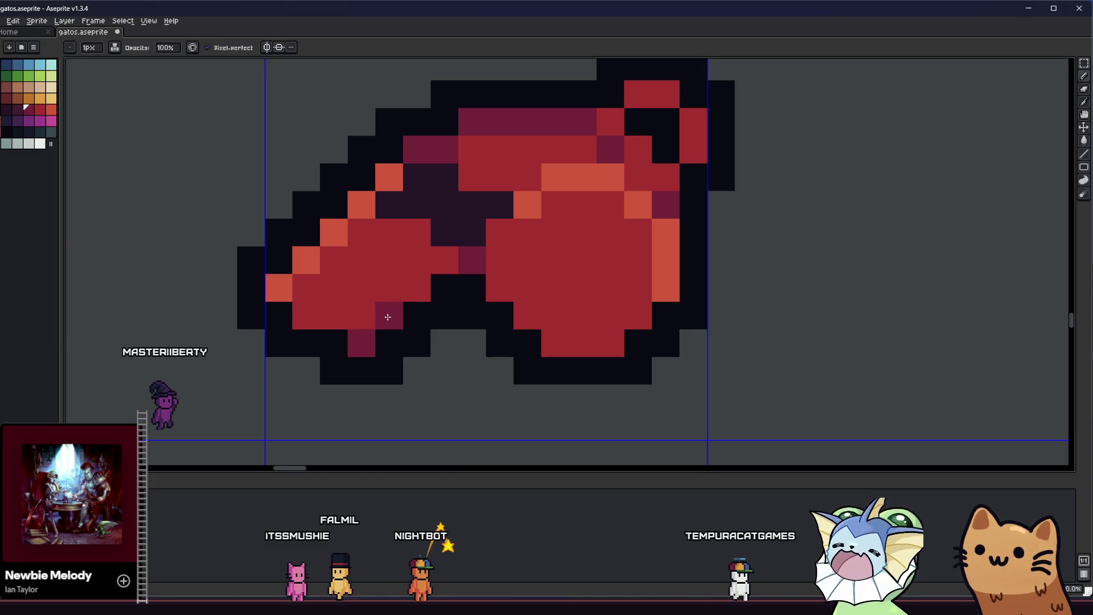
scroll(364, 309, down, 3)
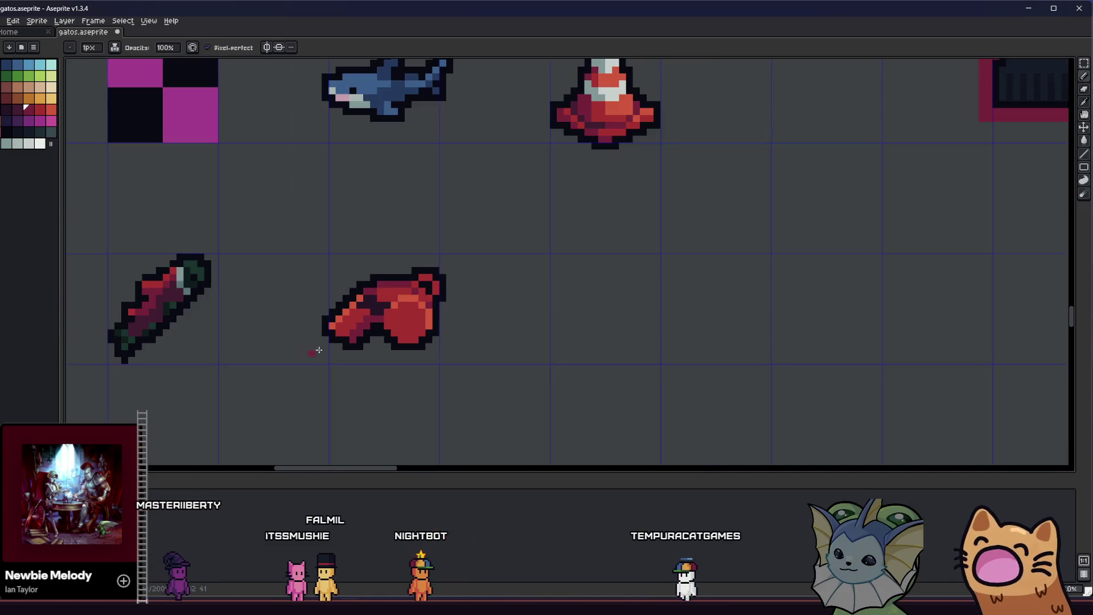
scroll(342, 358, down, 2)
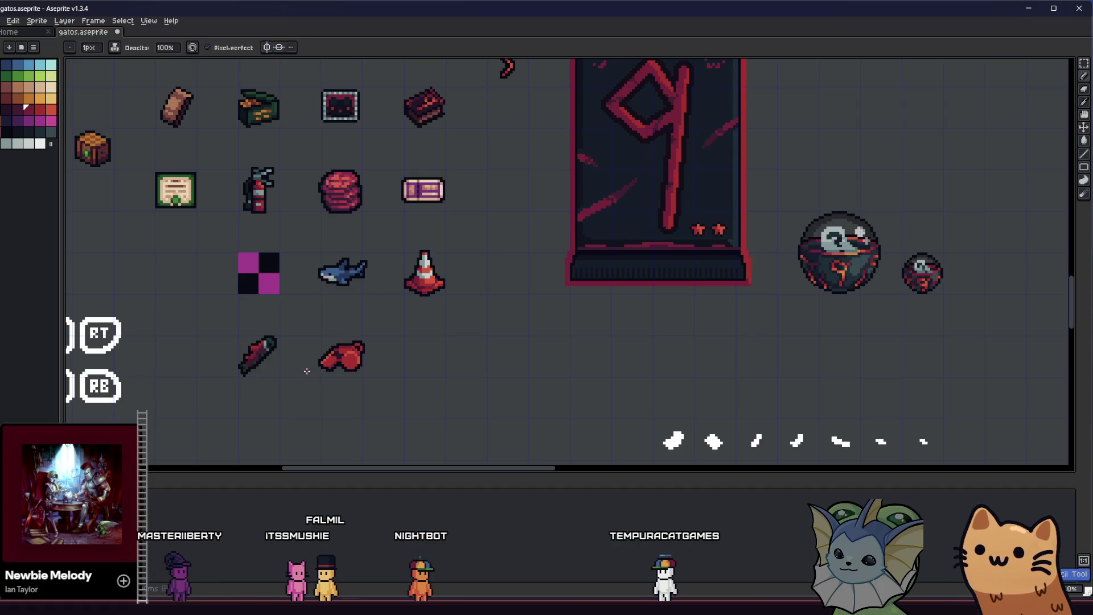
drag(306, 371, 346, 377)
scroll(346, 378, down, 3)
scroll(352, 376, up, 4)
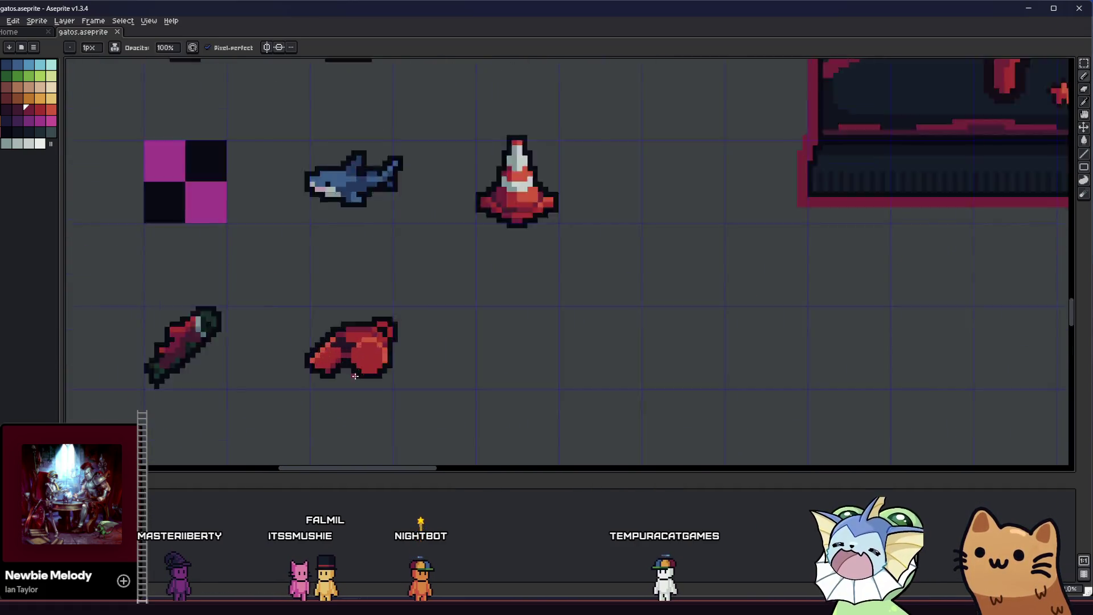
scroll(353, 376, up, 4)
drag(473, 304, 553, 293)
key(m)
drag(568, 193, 501, 409)
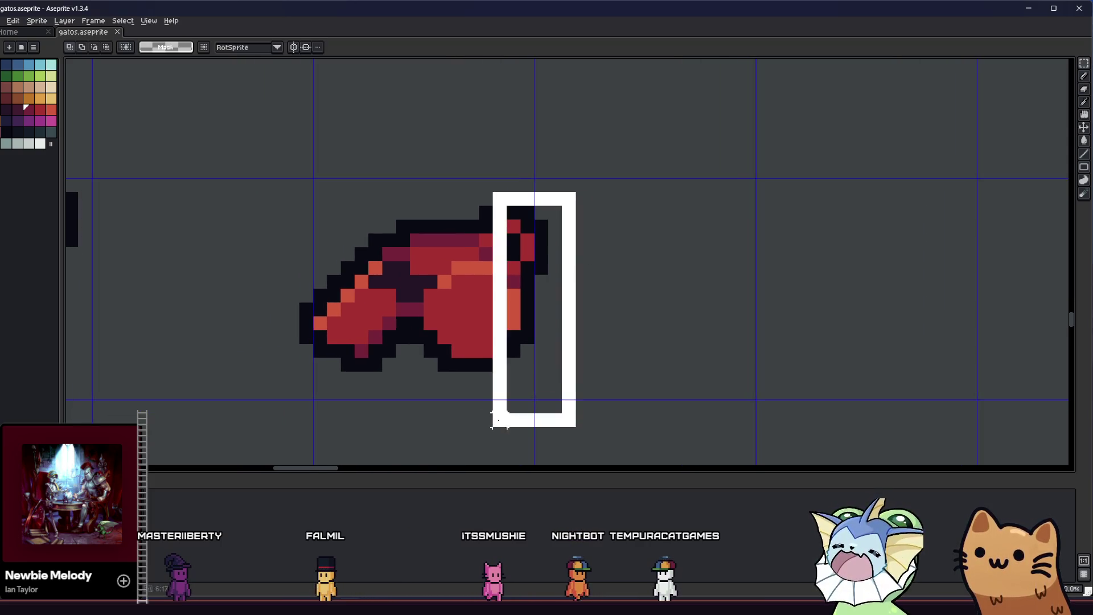
Move the right edge column one pixel left, narrowing the glove, then deselect.
drag(507, 350, 494, 346)
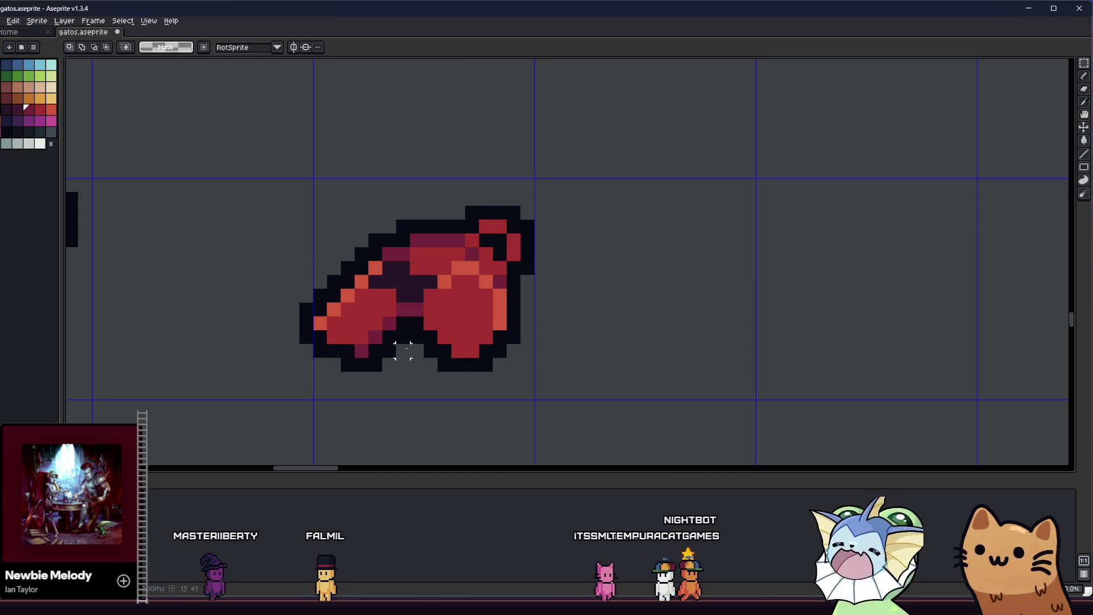
scroll(403, 337, down, 2)
scroll(404, 337, down, 2)
scroll(513, 359, down, 2)
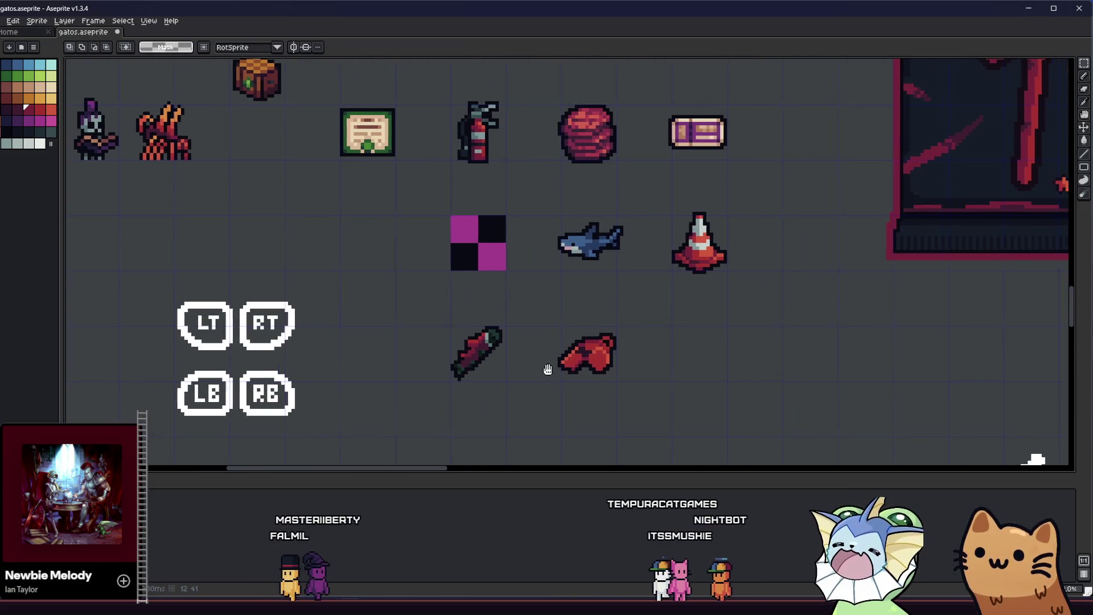
drag(577, 371, 547, 371)
scroll(401, 359, up, 3)
drag(375, 297, 536, 415)
click(606, 372)
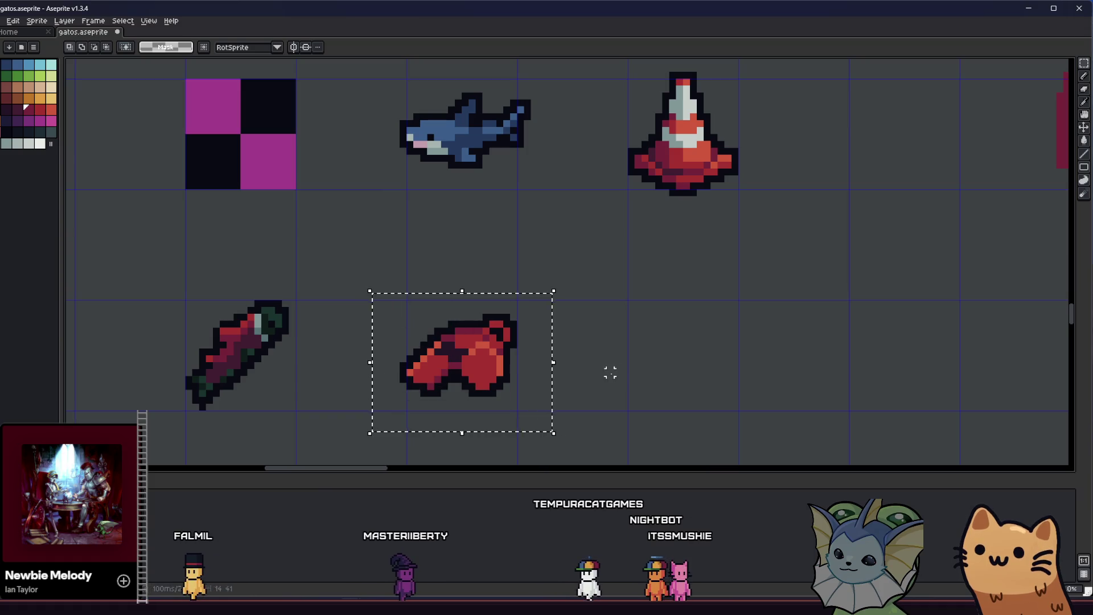
drag(632, 373, 648, 375)
drag(468, 401, 538, 384)
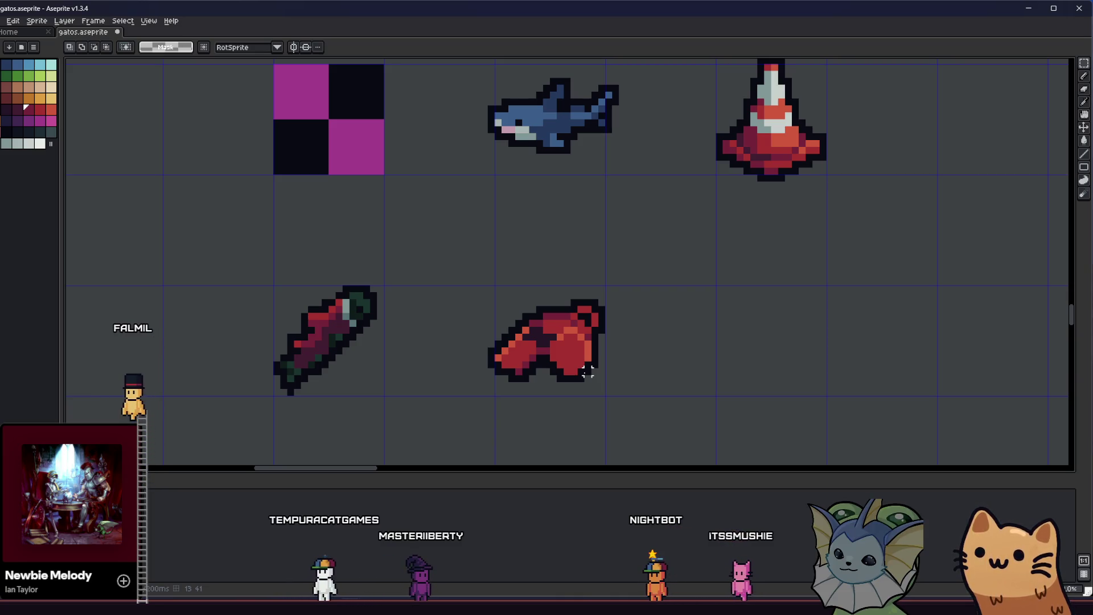
scroll(581, 369, up, 5)
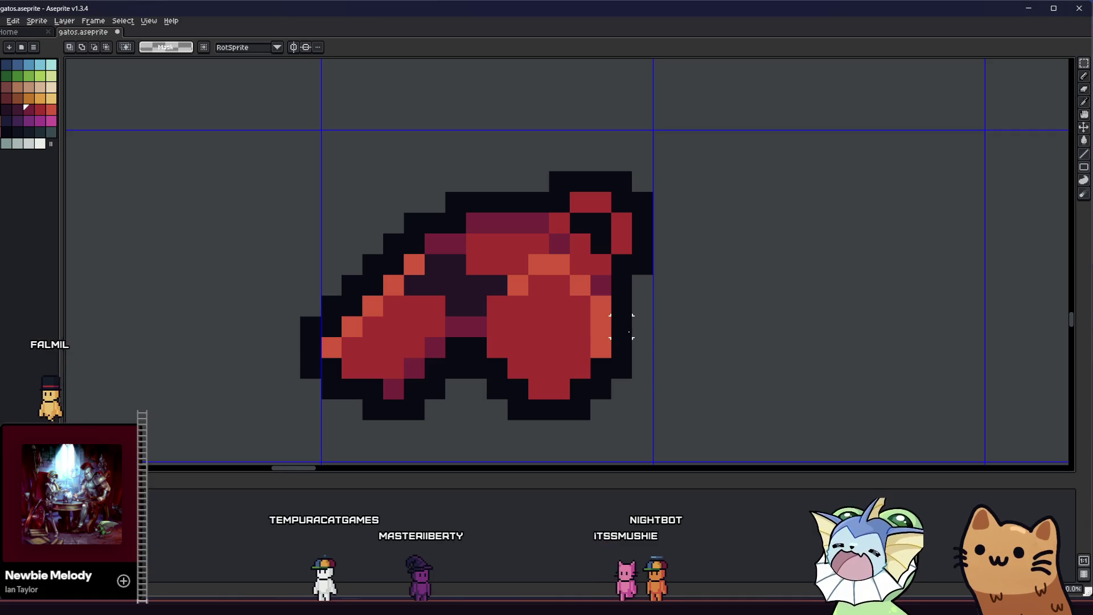
Shift the lower right lobe one pixel right and choose the dark outline colour.
drag(623, 325, 478, 432)
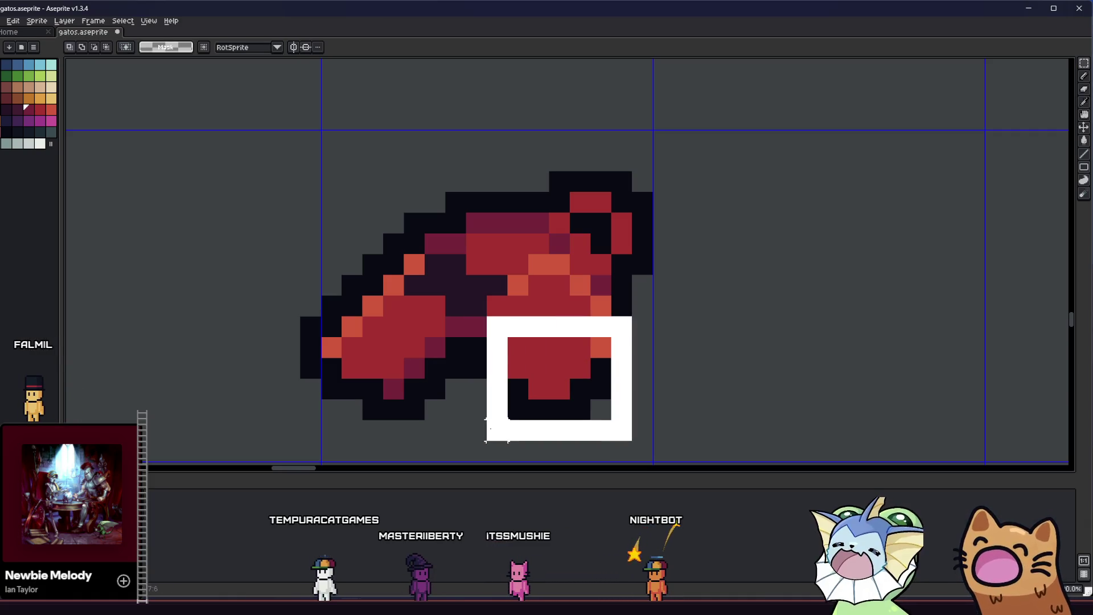
drag(496, 427, 538, 402)
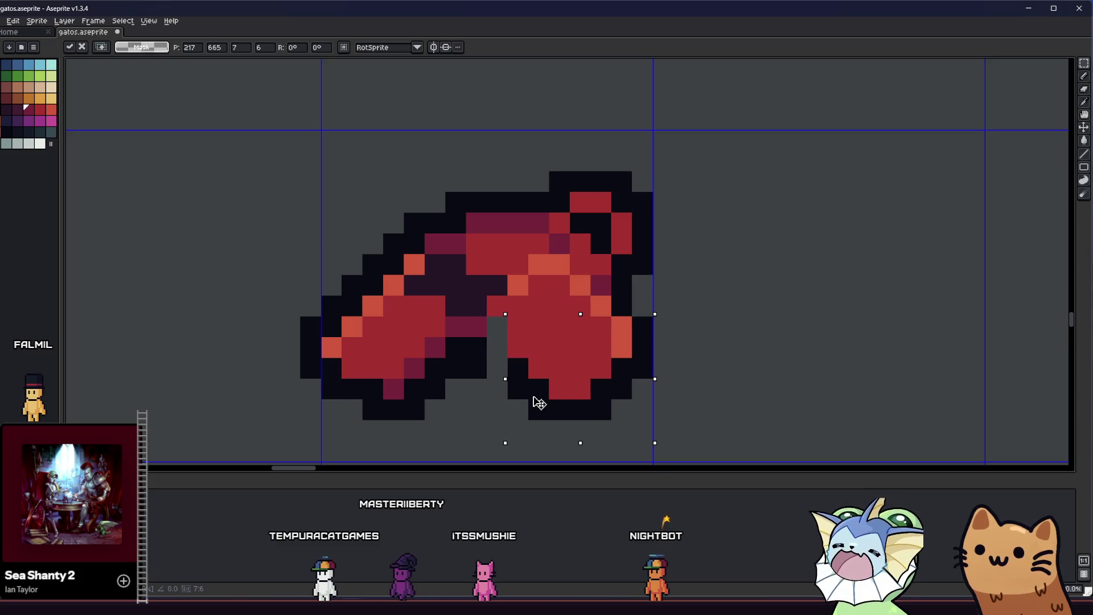
key(alt)
alt+click(491, 358)
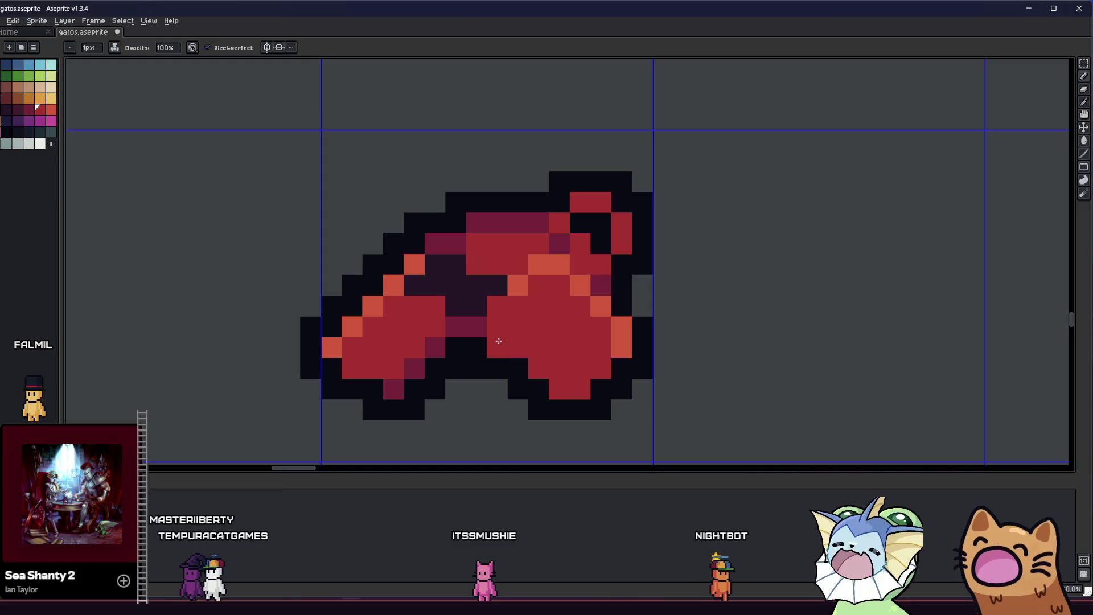
scroll(490, 357, down, 4)
scroll(481, 366, up, 5)
Repaint the crease between the lobes with dark outline and maroon shading pixels.
key(alt)
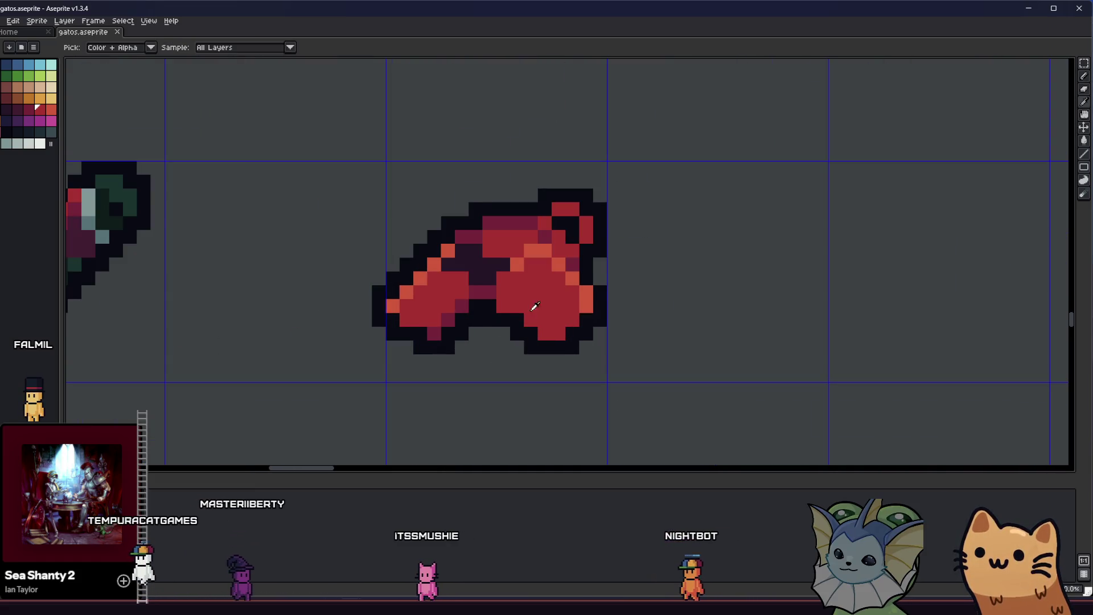
scroll(530, 329, down, 1)
key(alt)
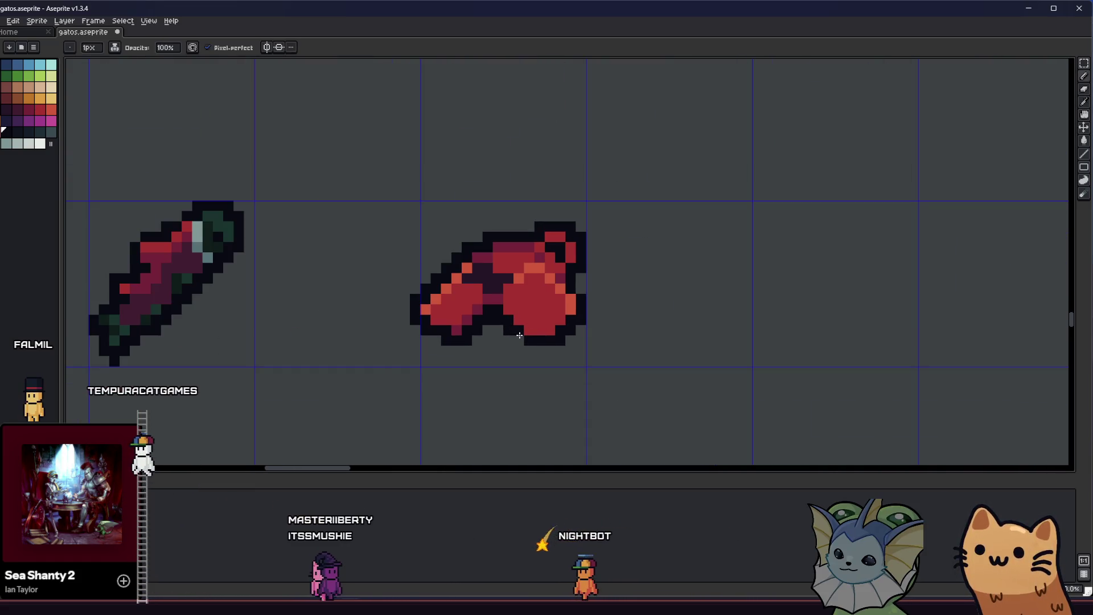
drag(530, 328, 476, 376)
scroll(476, 376, down, 4)
scroll(458, 377, up, 1)
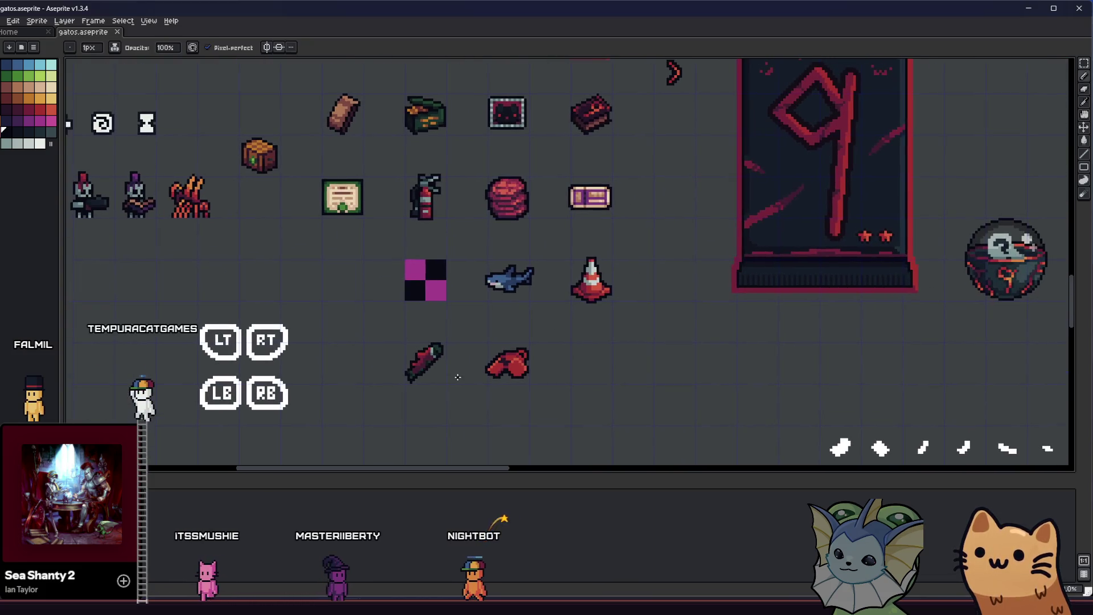
scroll(458, 376, down, 1)
scroll(458, 376, up, 4)
key(ctrl)
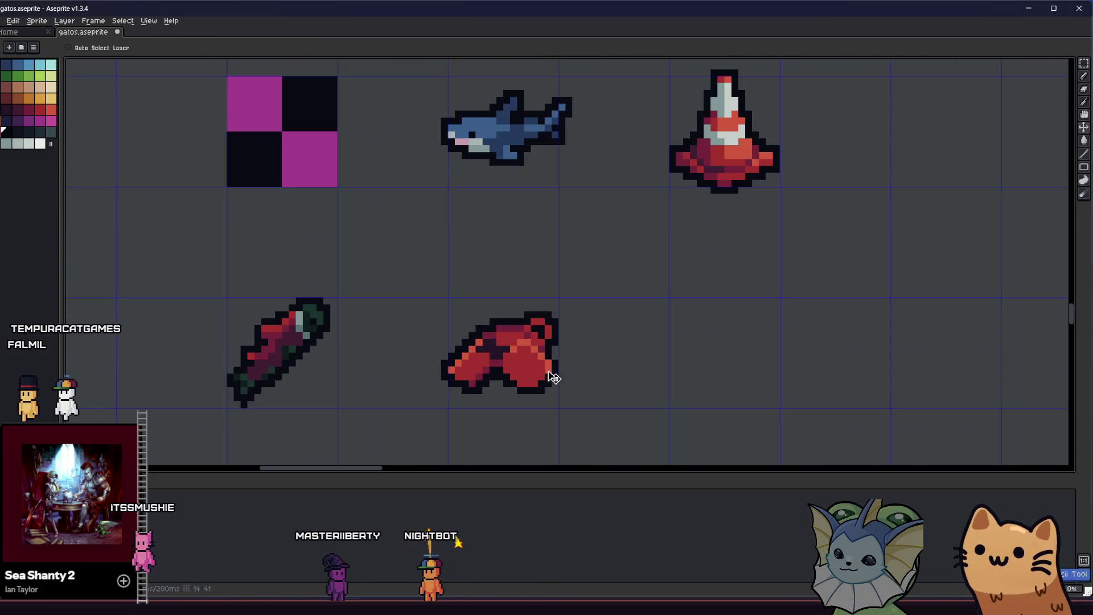
scroll(560, 389, up, 4)
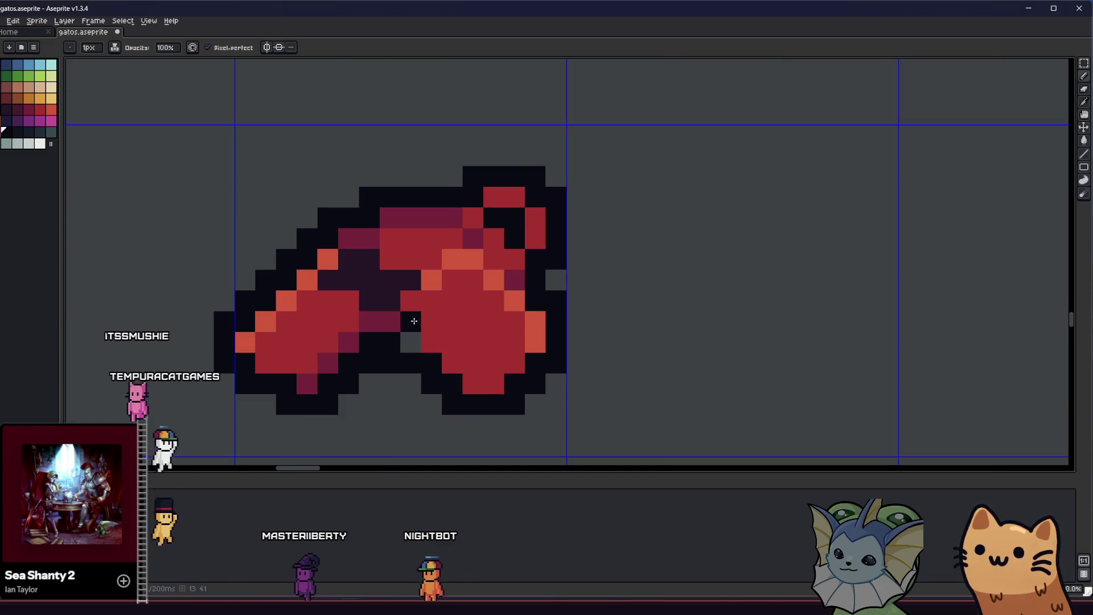
Sample red and orange shades and add highlight pixels to the glove's right half.
key(alt)
alt+click(431, 338)
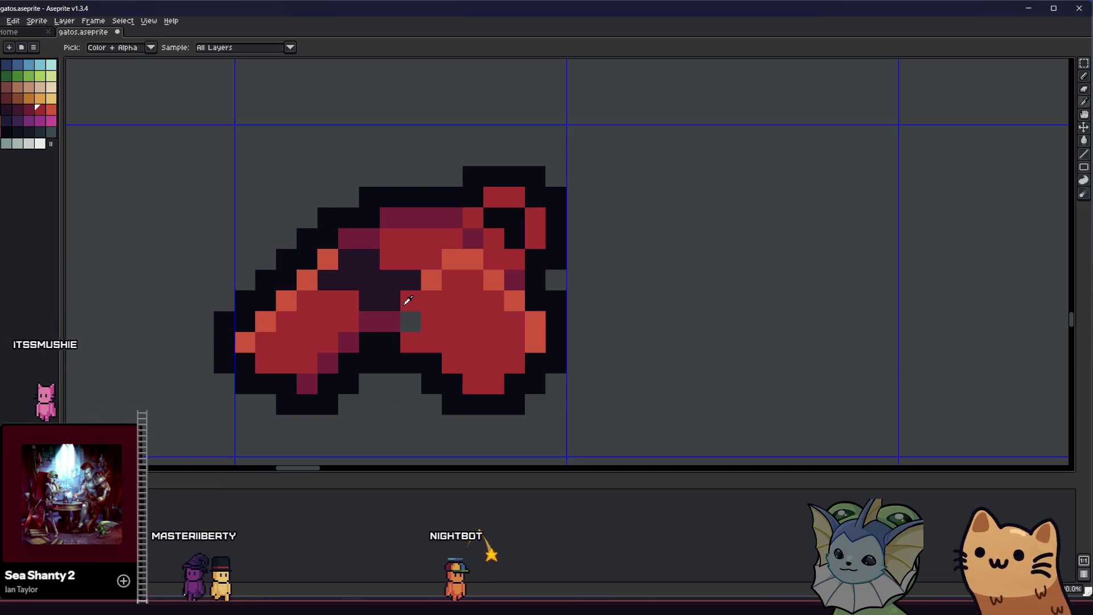
middle_click(406, 319)
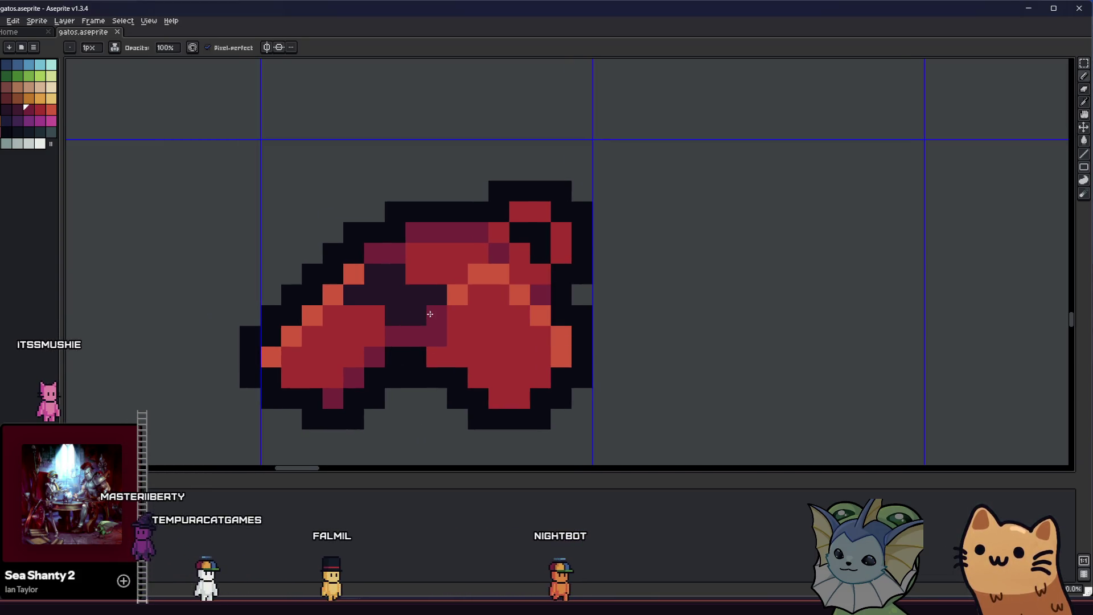
key(alt)
alt+click(526, 290)
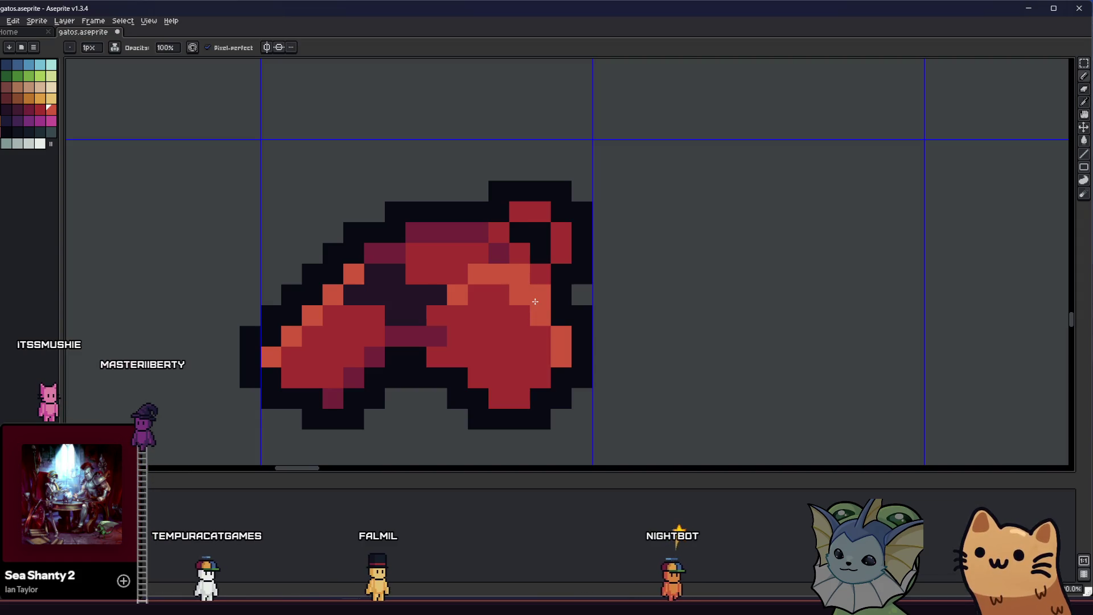
drag(416, 344, 456, 348)
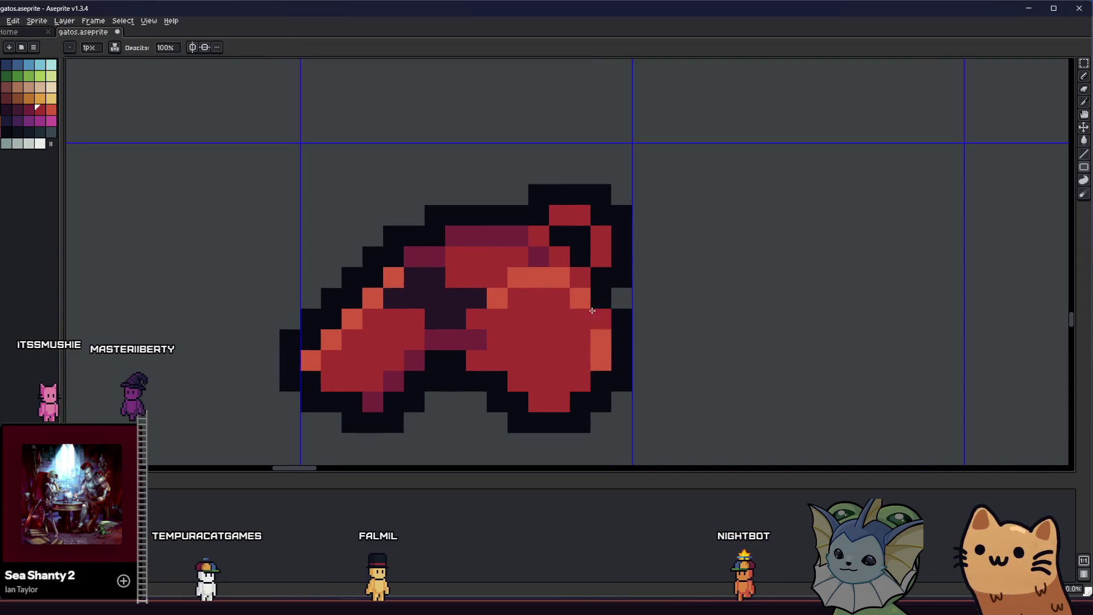
scroll(524, 342, down, 5)
Check the glove zoomed out on the sheet and pick another red shade for the crease highlight.
drag(489, 362, 466, 367)
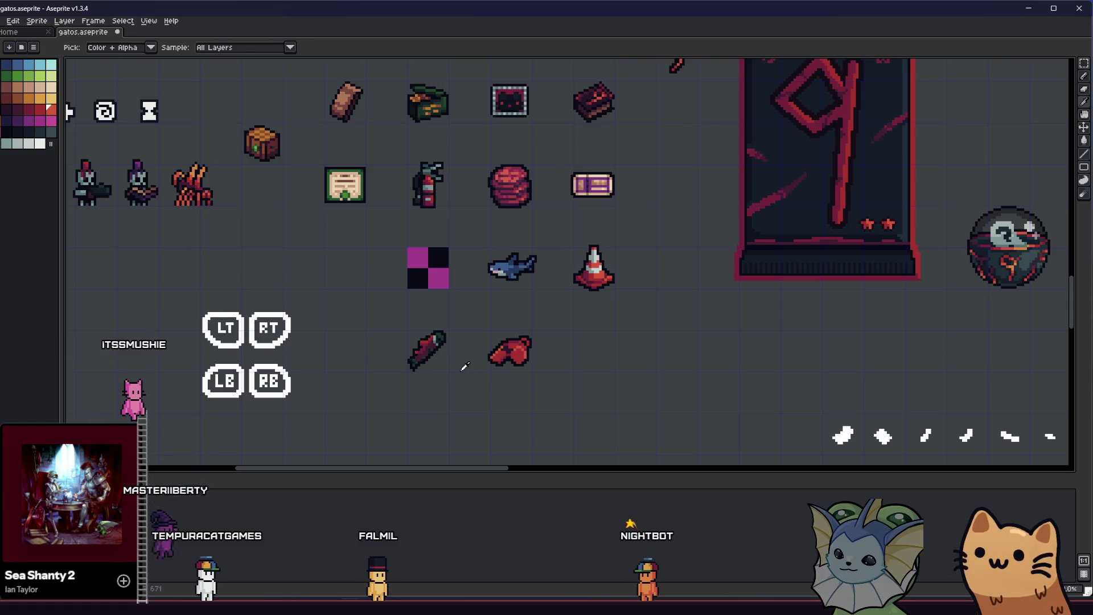
scroll(465, 365, up, 5)
drag(478, 350, 418, 337)
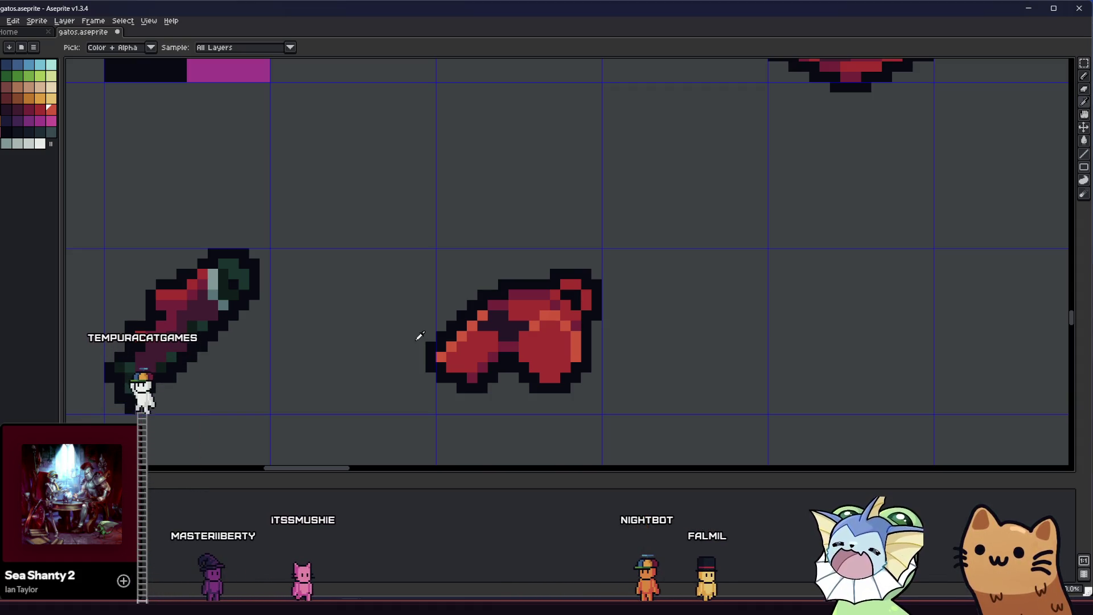
scroll(419, 337, down, 5)
key(v)
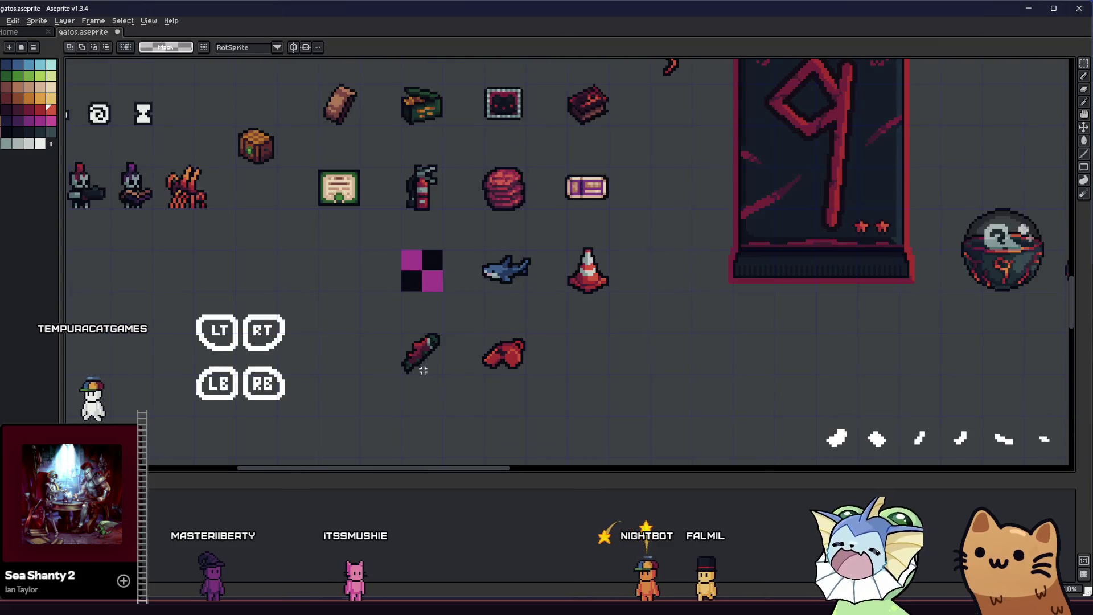
scroll(424, 374, down, 2)
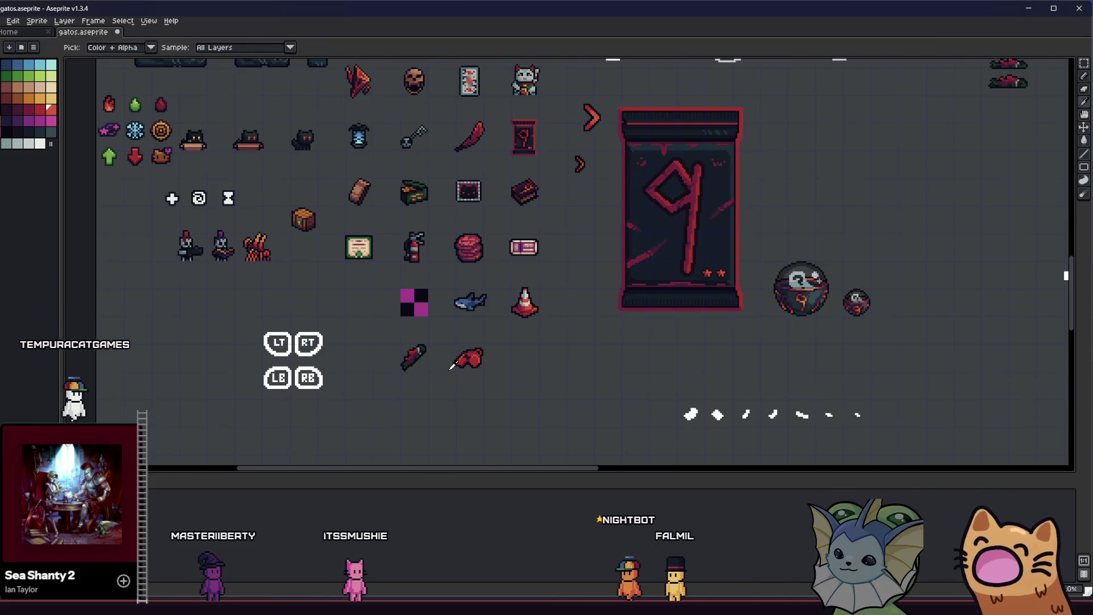
scroll(451, 370, up, 6)
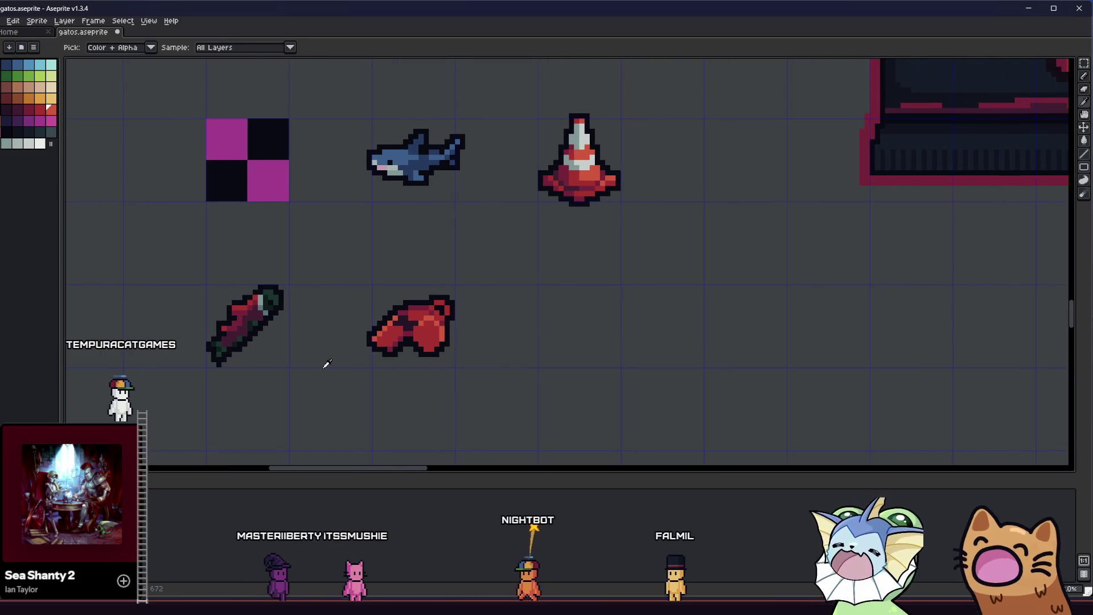
scroll(342, 342, up, 5)
scroll(339, 303, up, 1)
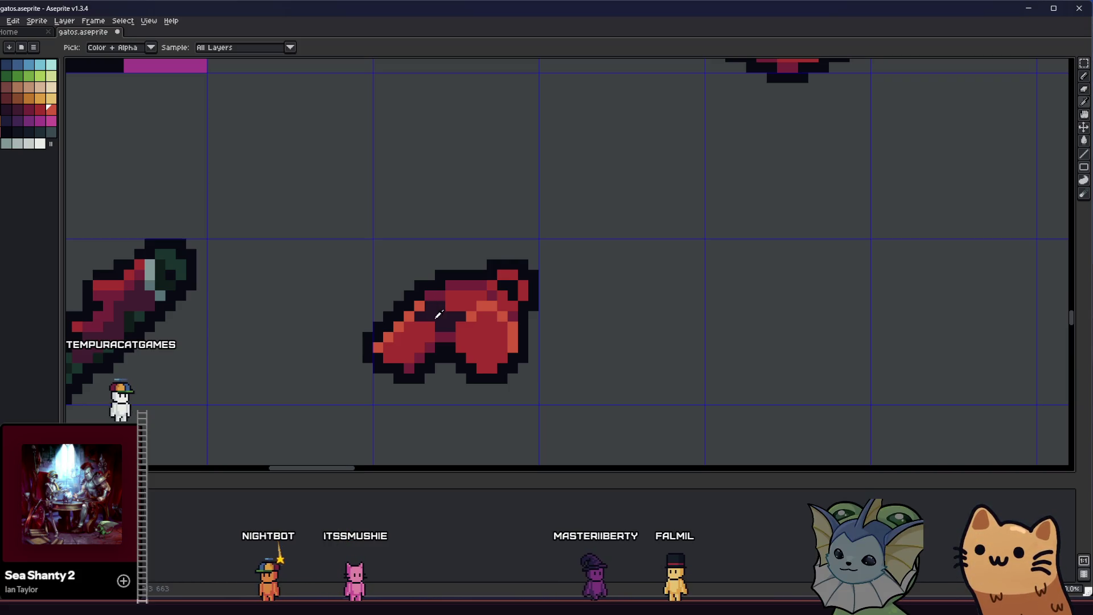
drag(428, 316, 438, 322)
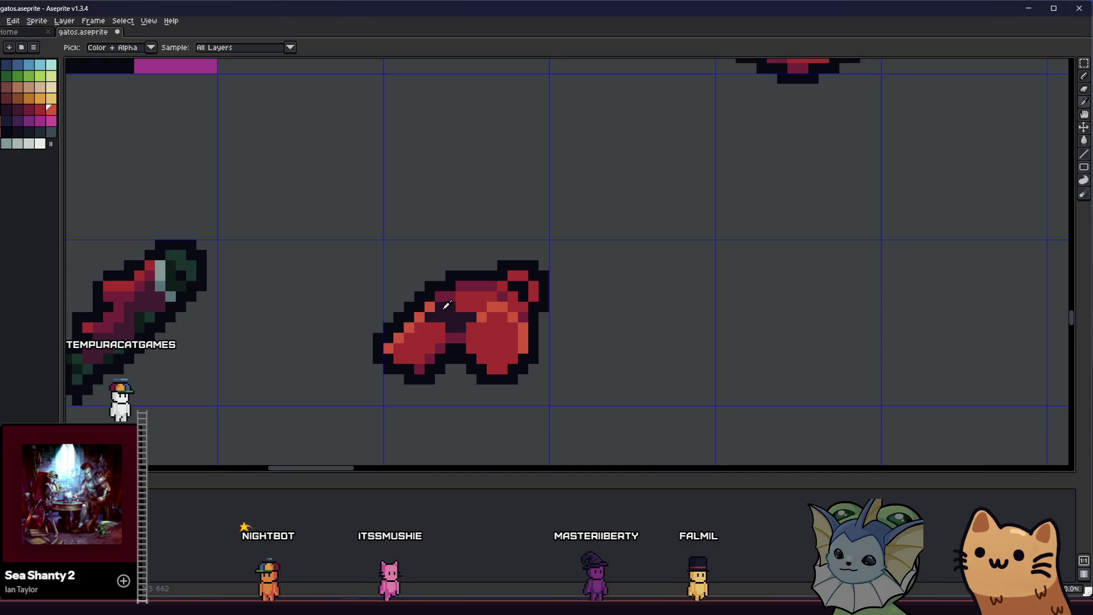
alt+click(458, 295)
scroll(469, 305, down, 4)
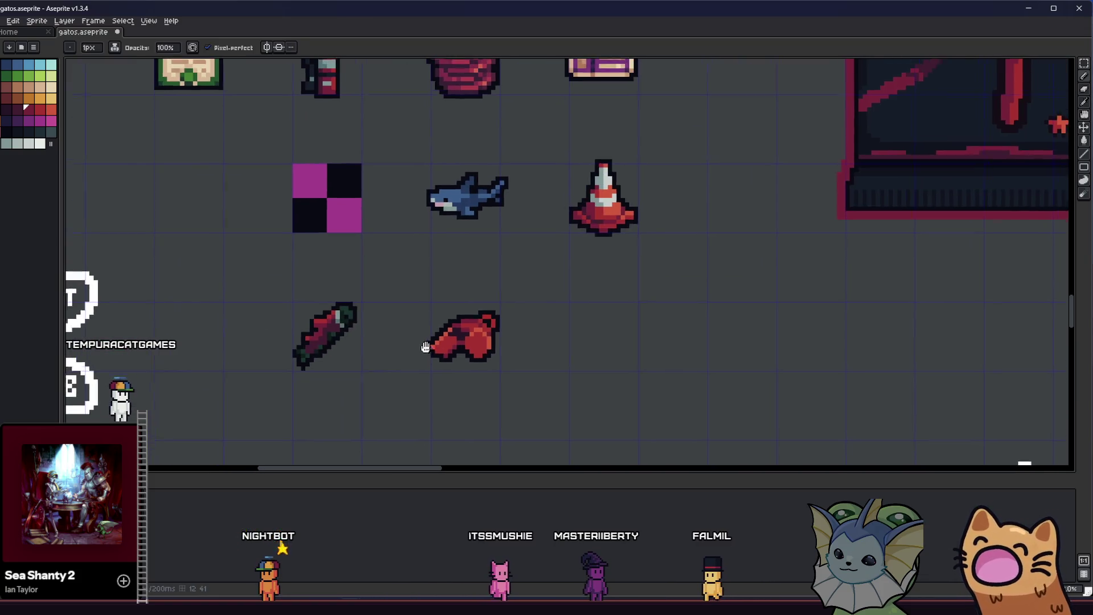
scroll(444, 342, down, 2)
Trace brighter orange-red highlights along the left edges of both glove lobes.
key(m)
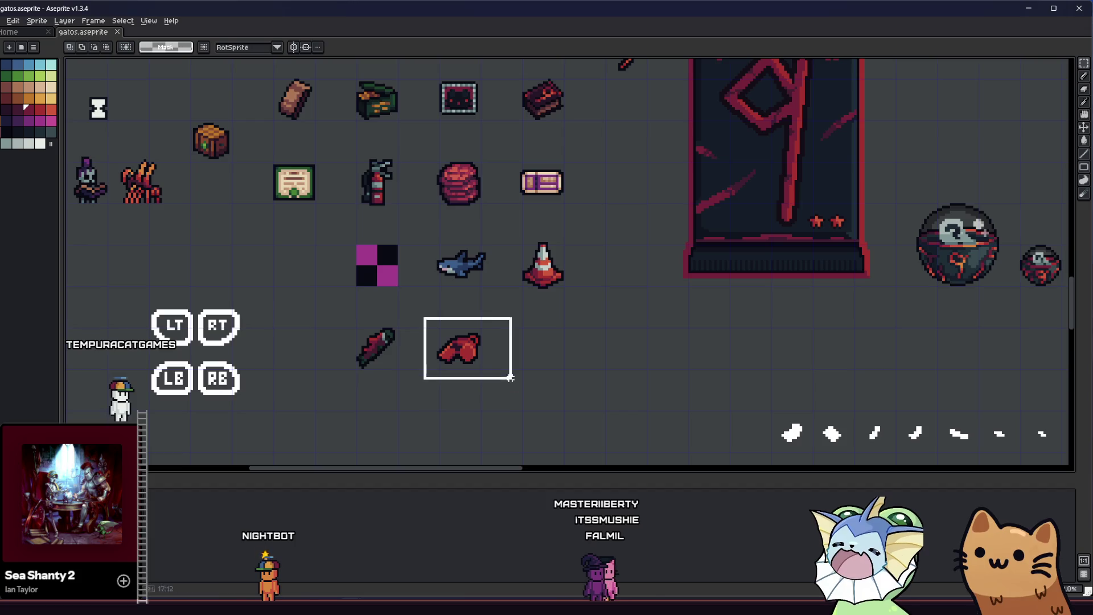
scroll(507, 381, up, 2)
scroll(478, 378, up, 1)
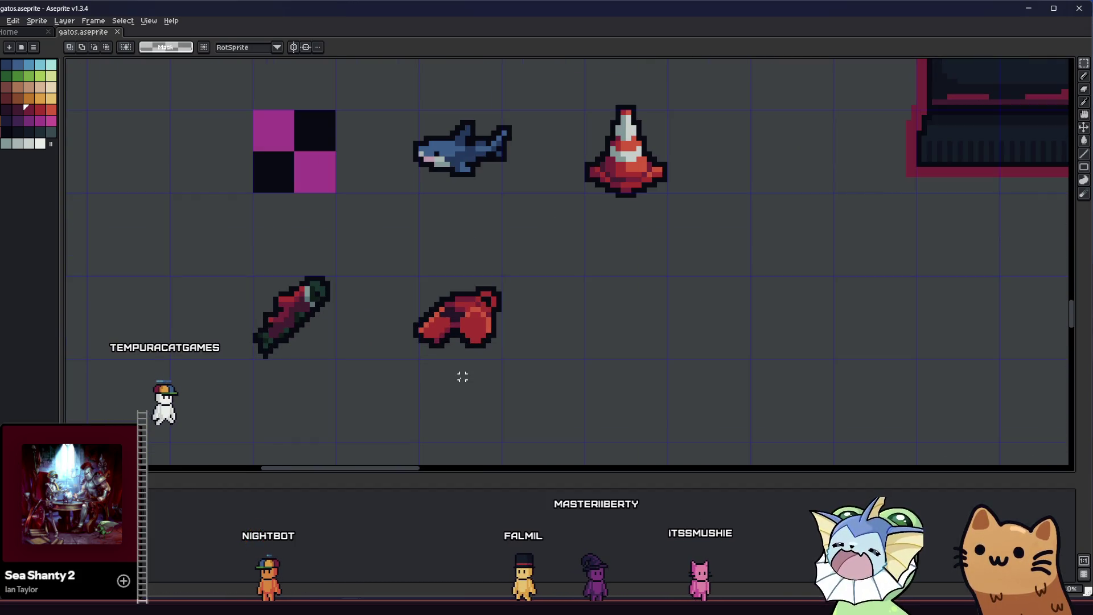
scroll(453, 341, up, 3)
scroll(459, 256, up, 2)
key(b)
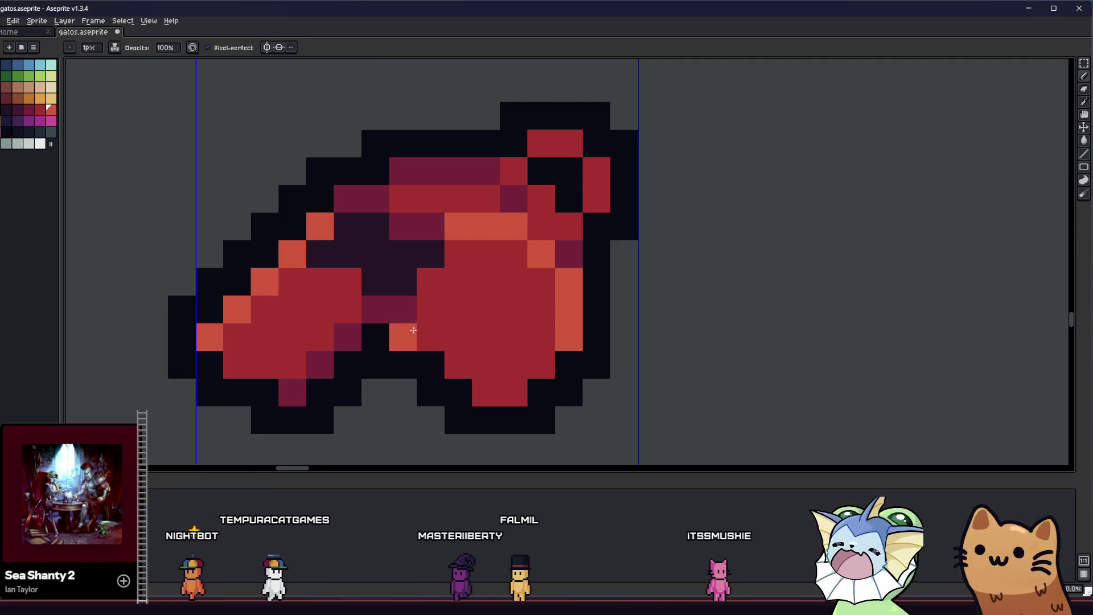
scroll(478, 341, down, 5)
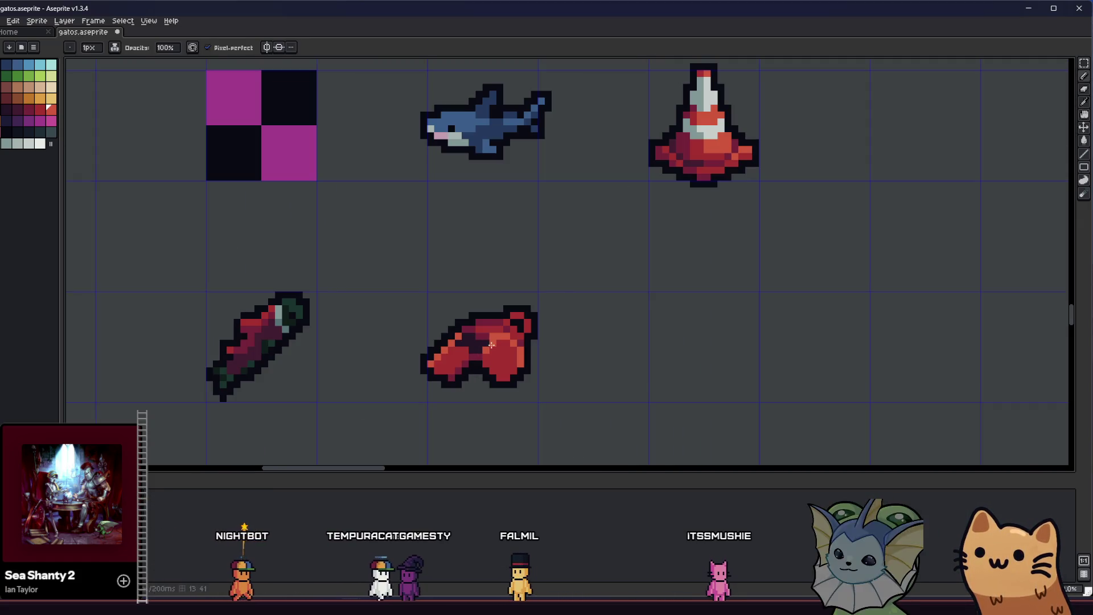
scroll(448, 383, down, 3)
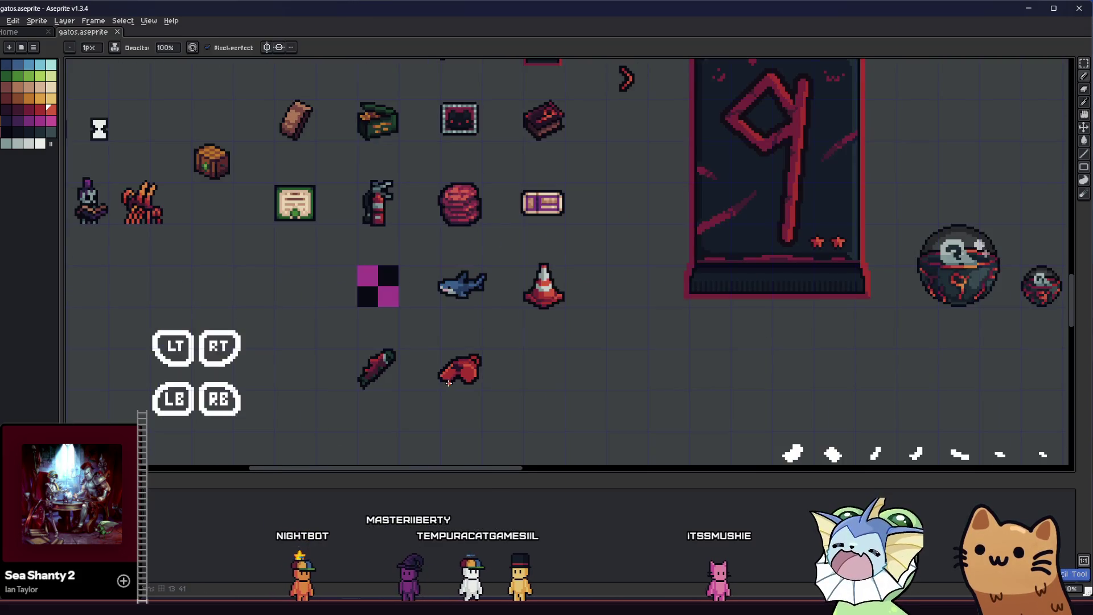
scroll(451, 376, up, 5)
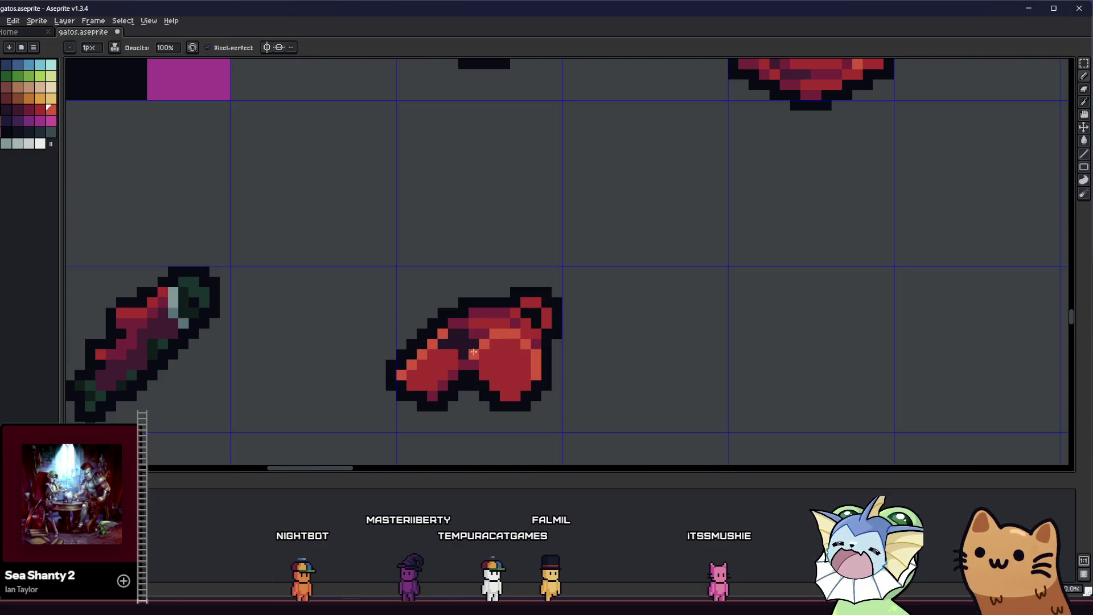
scroll(478, 350, down, 3)
drag(403, 395, 344, 390)
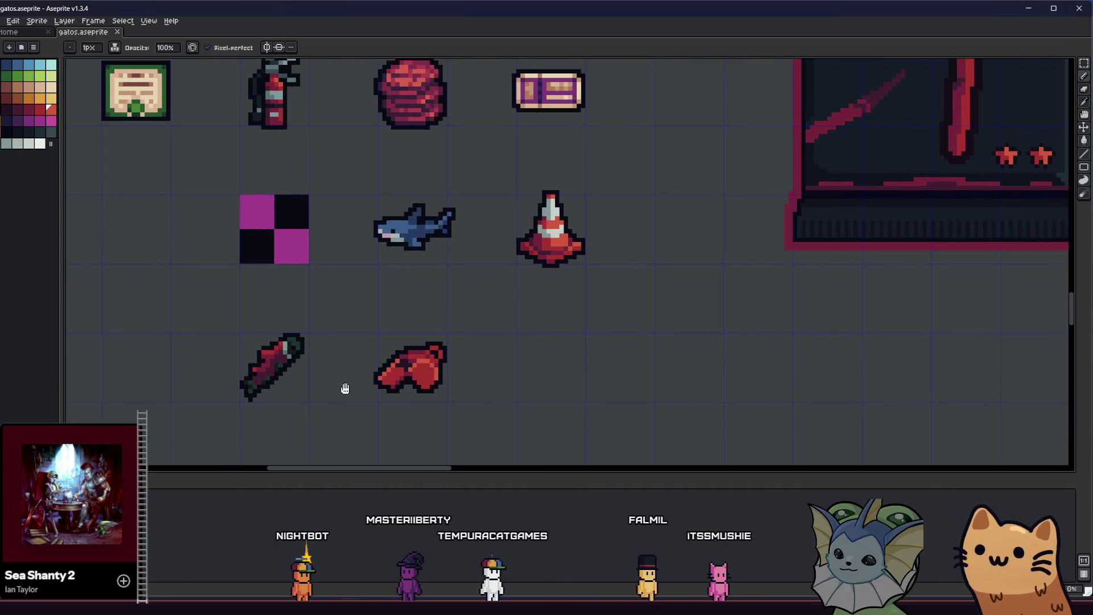
scroll(359, 386, up, 3)
scroll(410, 359, up, 2)
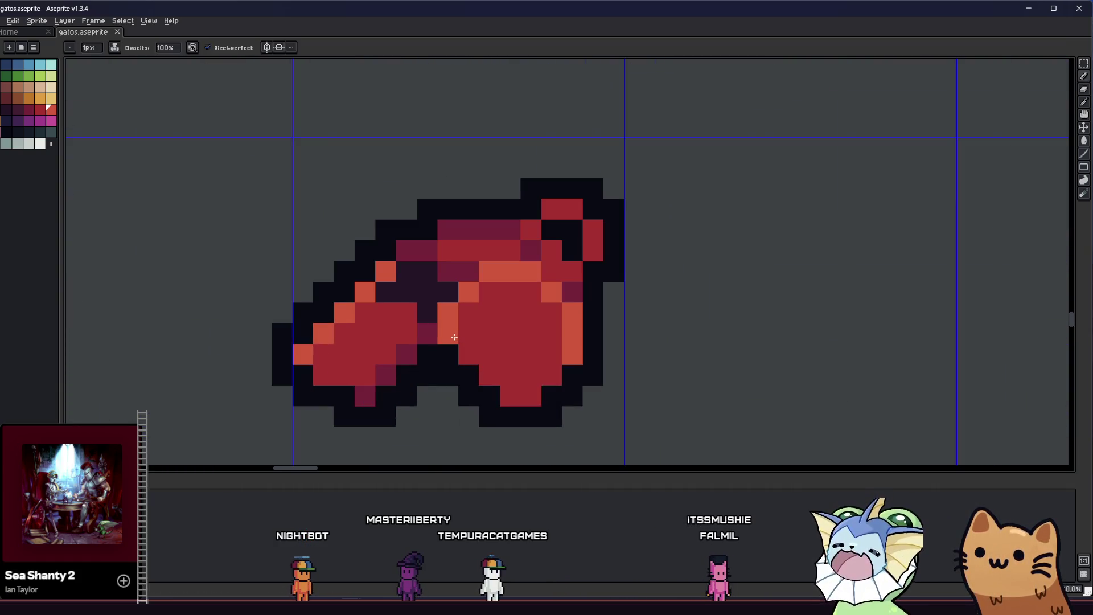
scroll(453, 337, down, 3)
scroll(433, 371, down, 2)
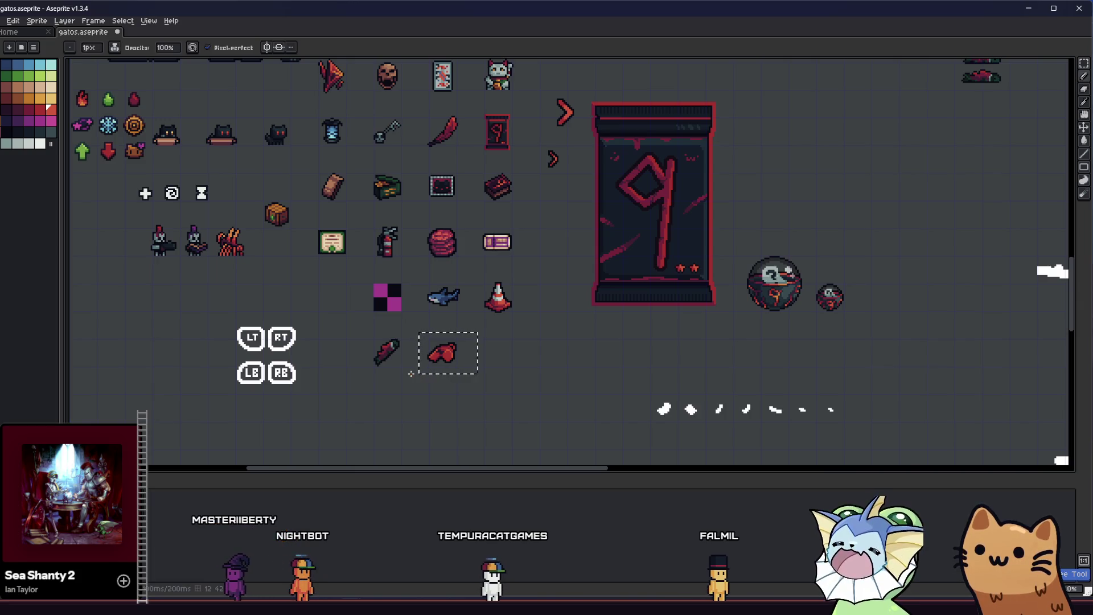
Marquee the red glove, add an orange highlight pixel to its tip and choose a dark palette swatch.
drag(410, 374, 415, 376)
scroll(435, 357, up, 4)
scroll(479, 299, up, 2)
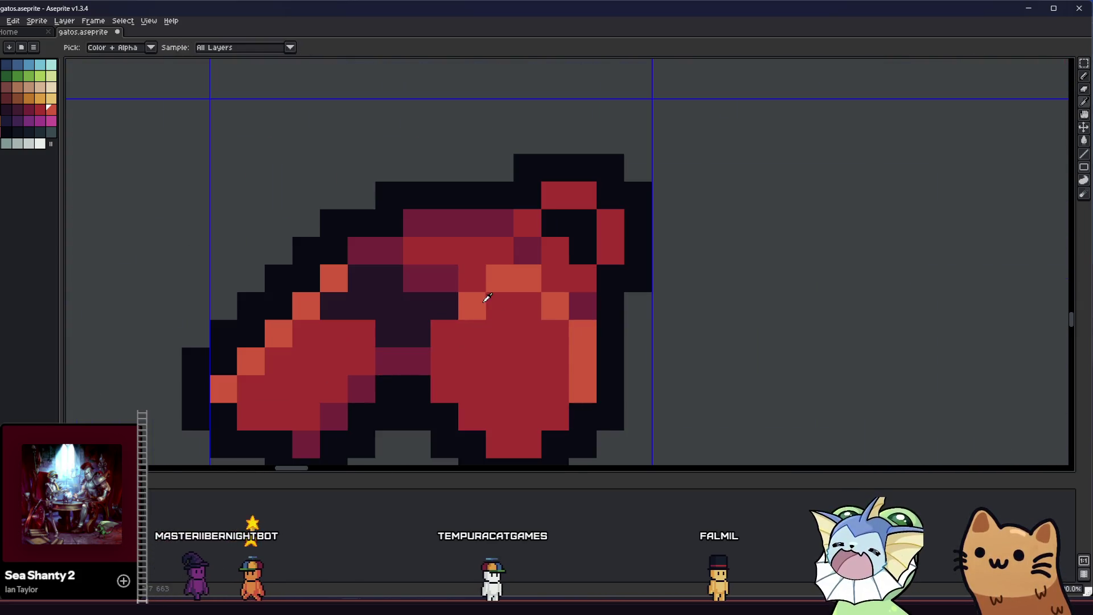
key(b)
scroll(601, 220, down, 4)
scroll(427, 333, down, 2)
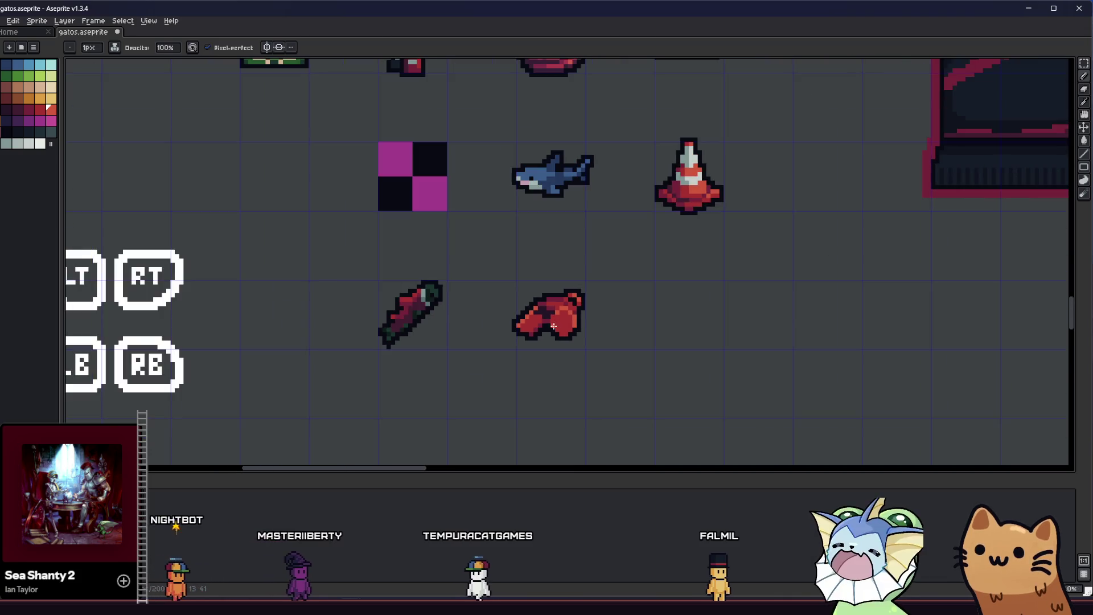
scroll(419, 342, up, 2)
scroll(414, 342, up, 2)
drag(427, 264, 546, 359)
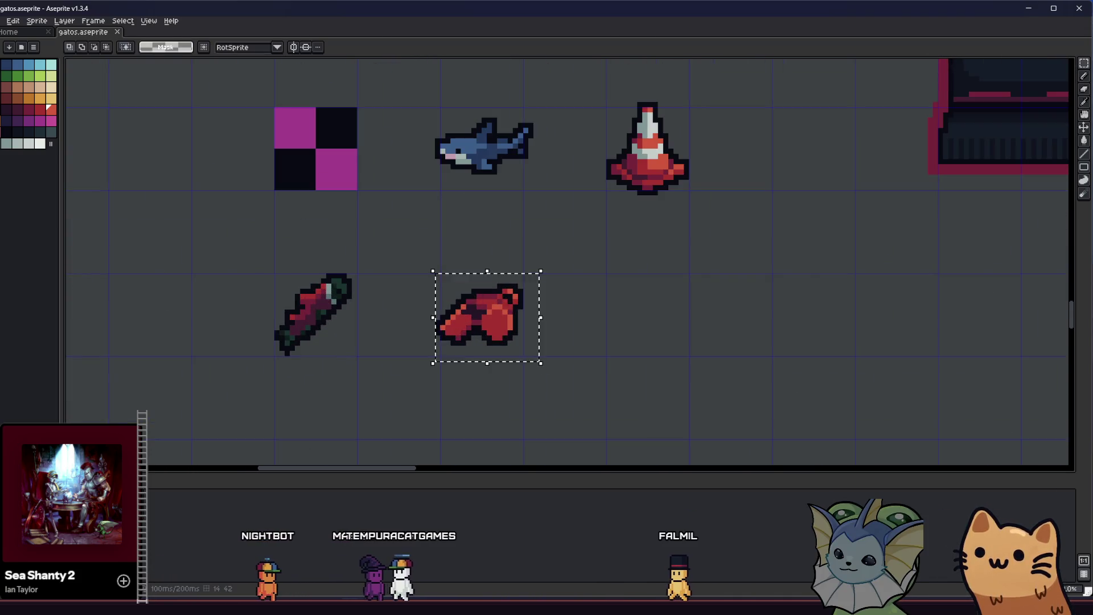
scroll(478, 308, up, 3)
key(alt)
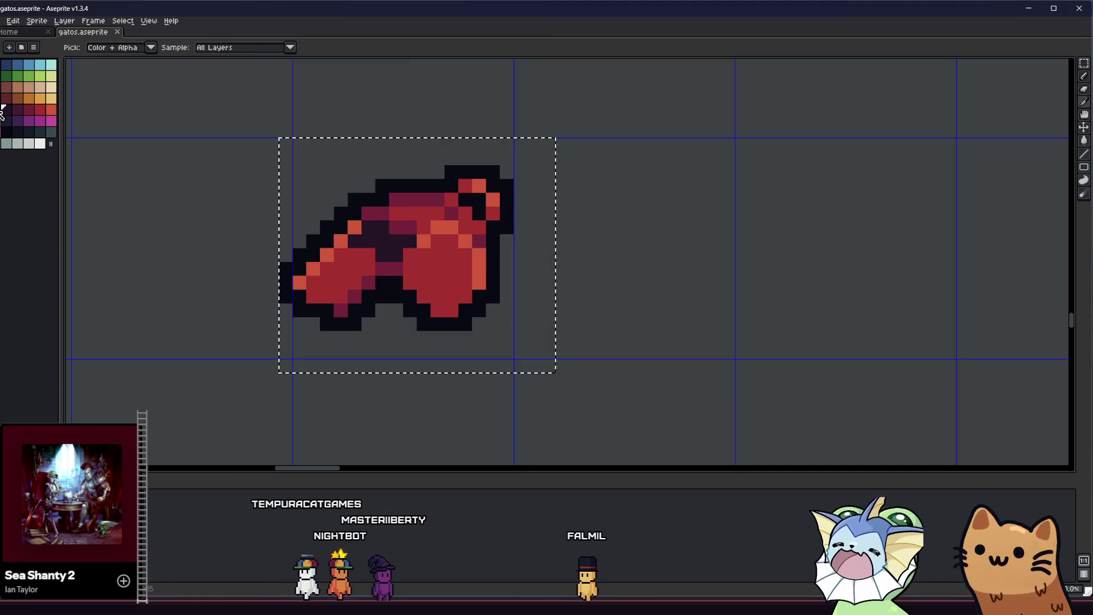
scroll(368, 241, up, 2)
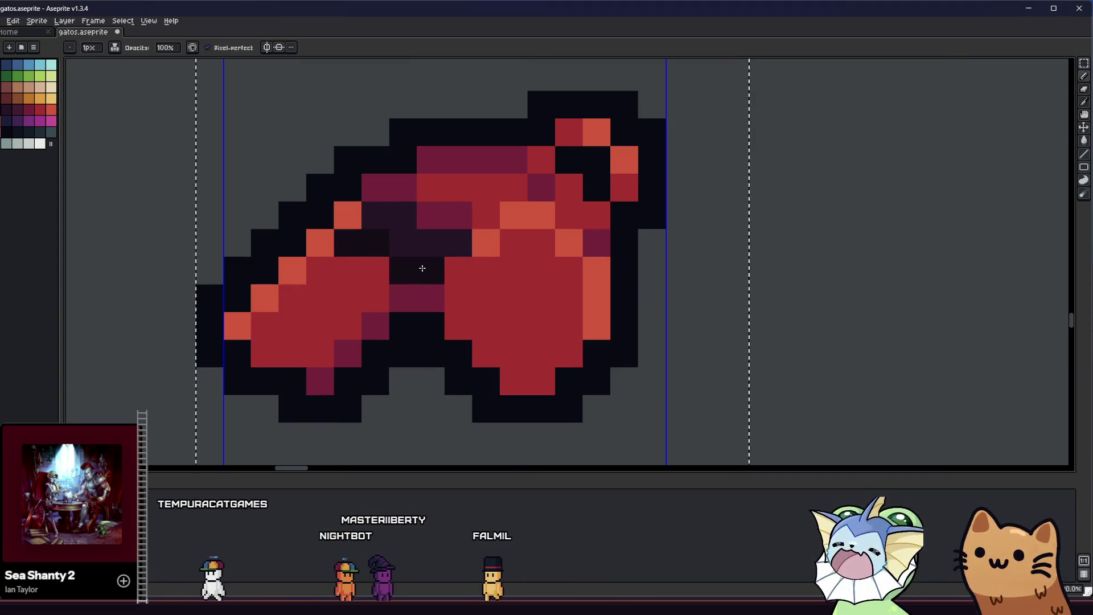
click(397, 250)
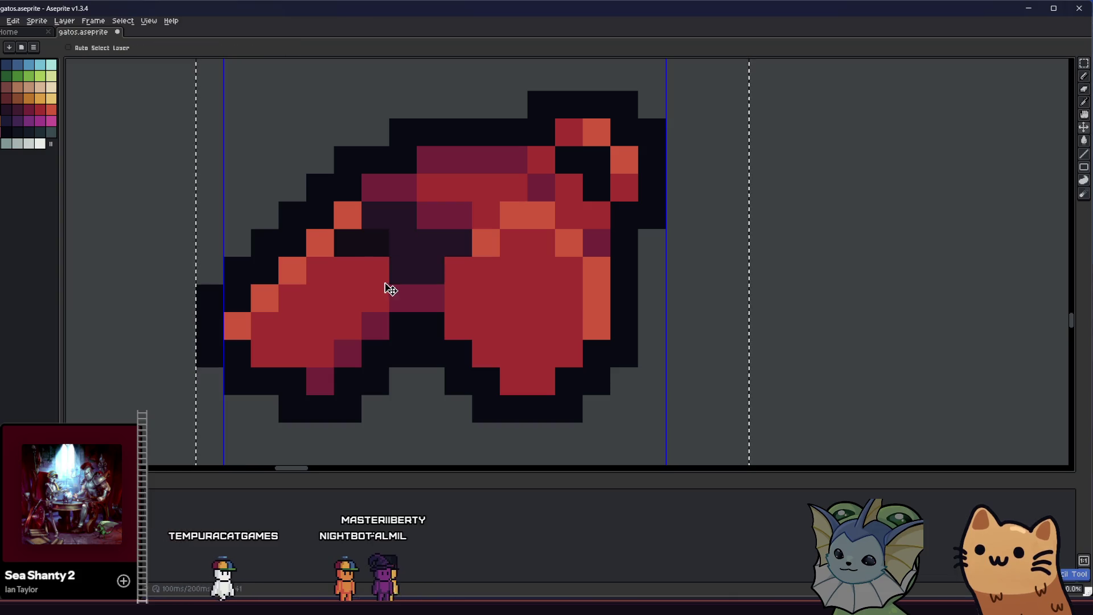
scroll(447, 244, down, 4)
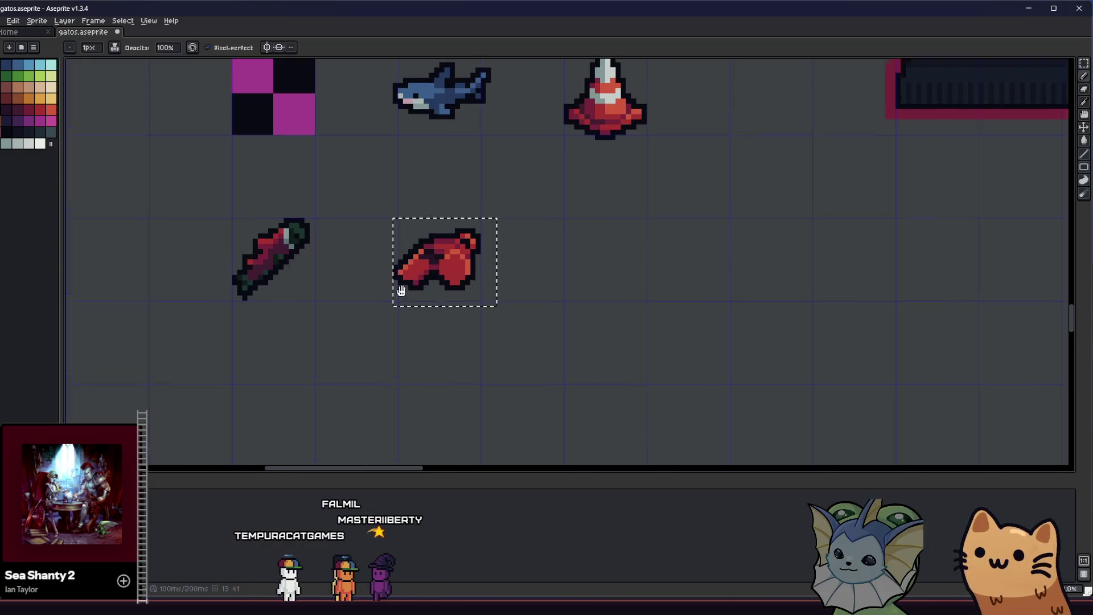
scroll(427, 316, down, 2)
scroll(408, 329, up, 3)
scroll(414, 327, up, 2)
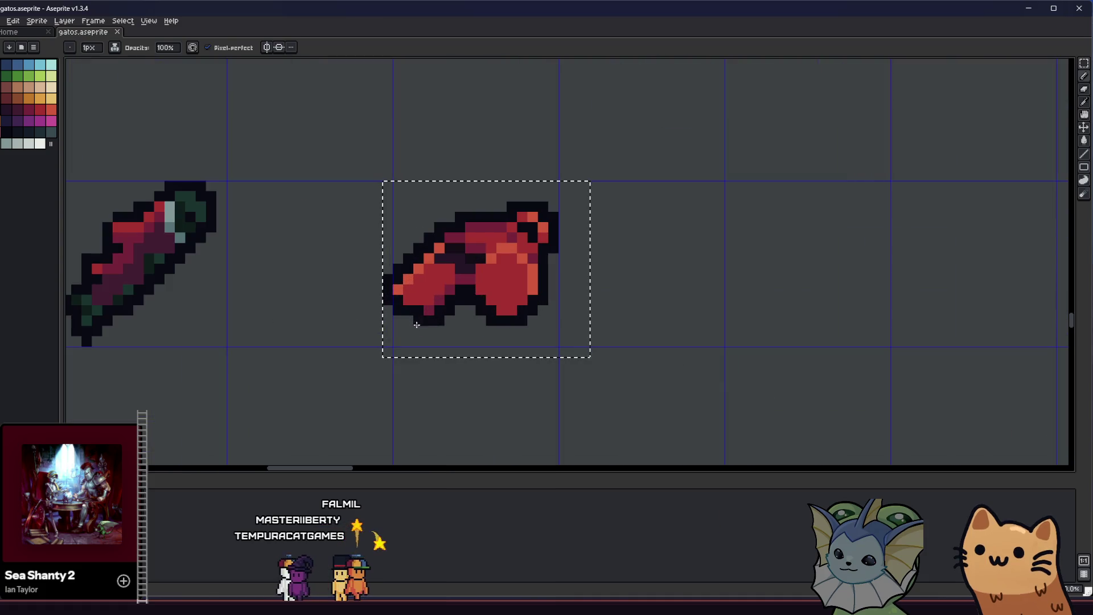
click(23, 135)
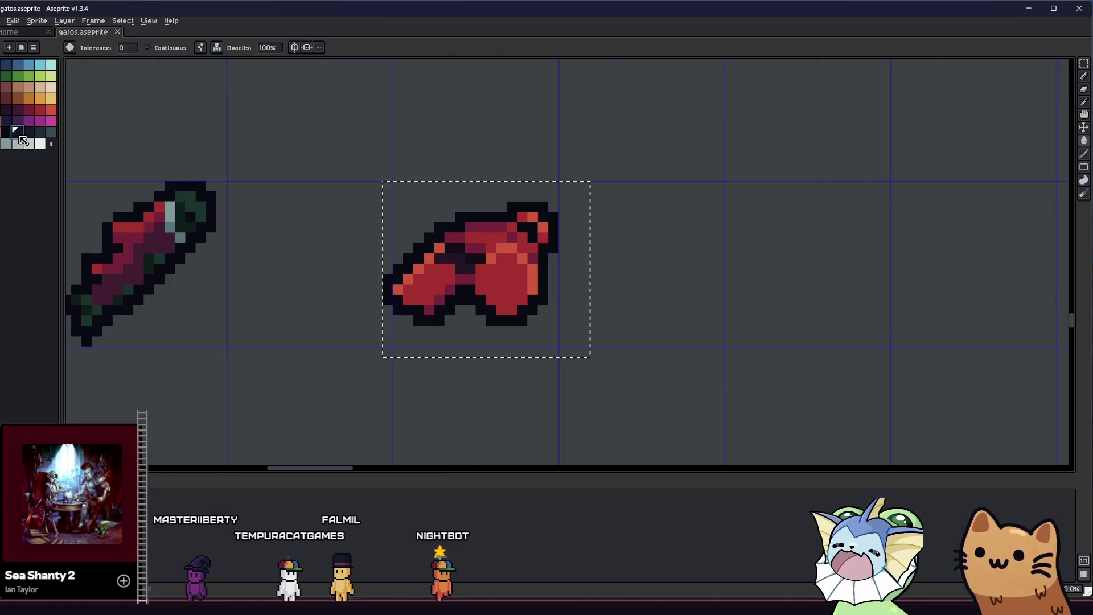
scroll(465, 252, up, 2)
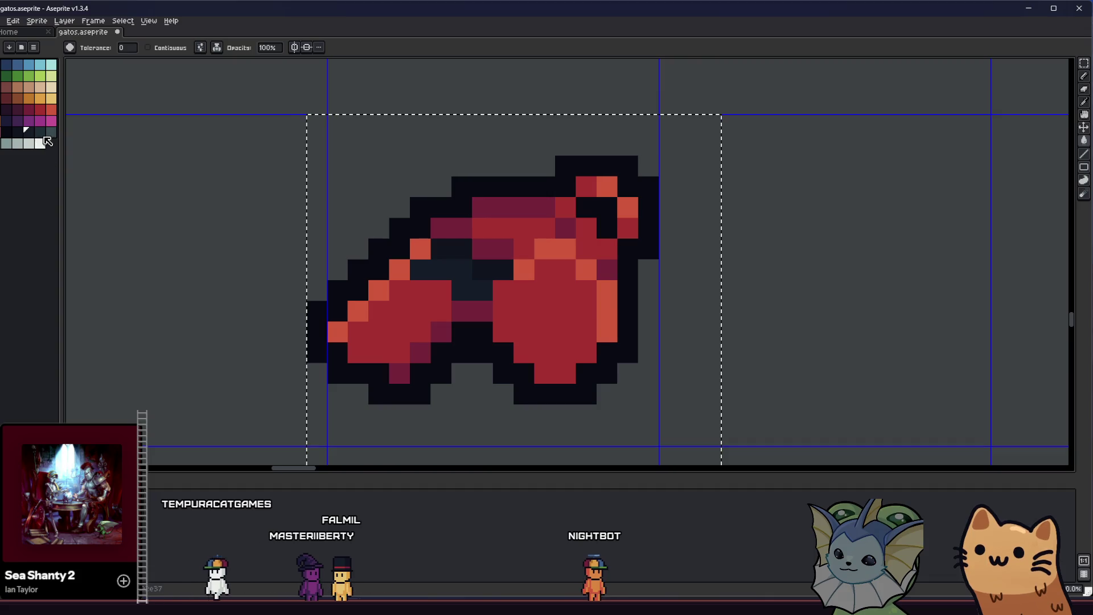
Replace the glove's maroon and red tones with dark teal and light gray highlights via Replace Color.
click(442, 330)
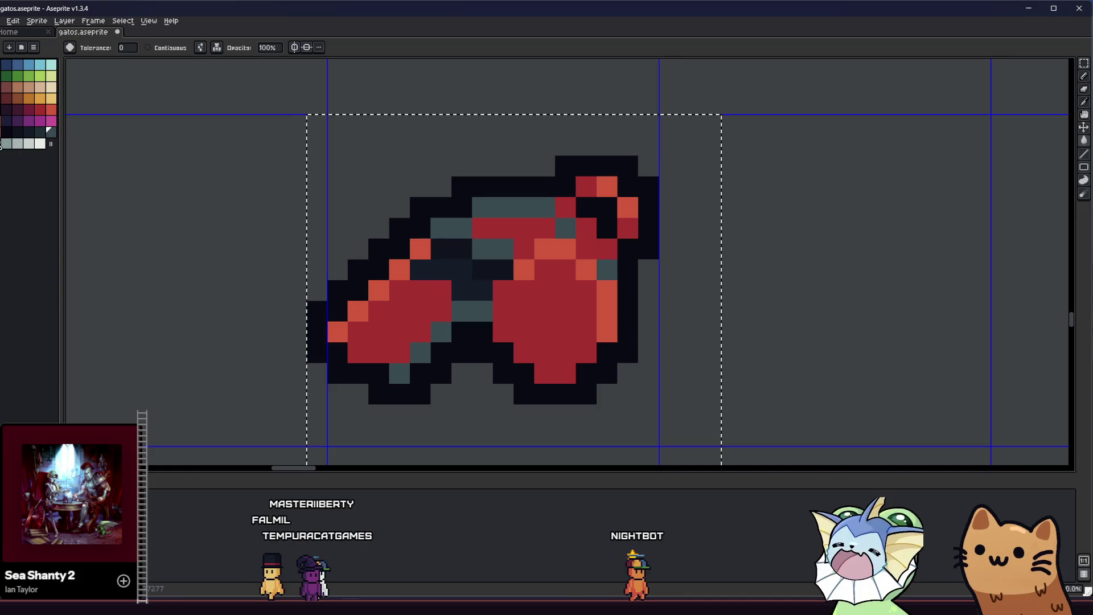
key(shift+r)
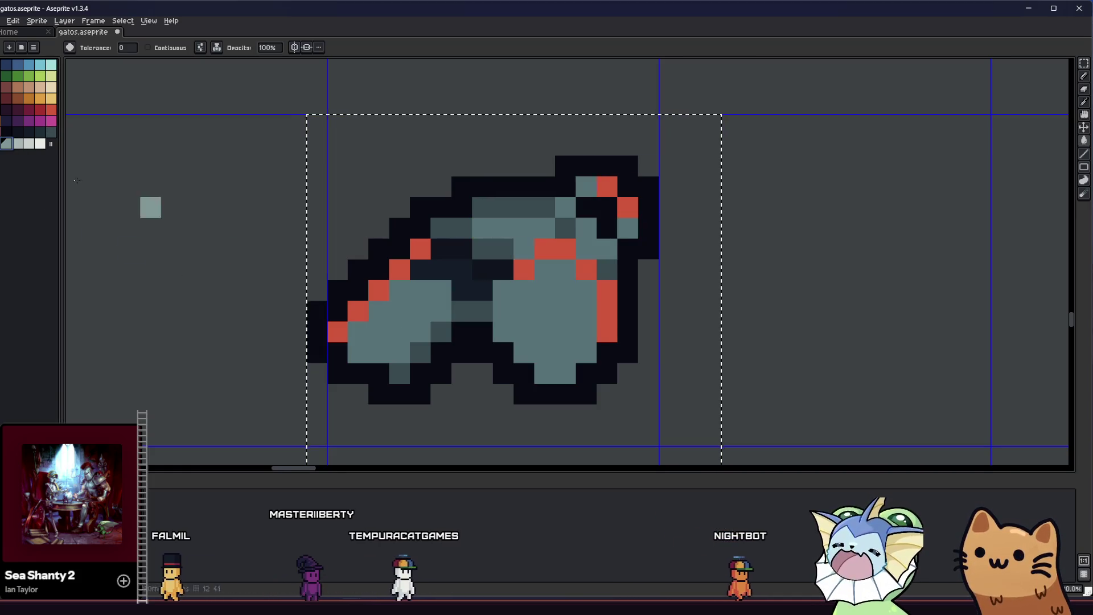
scroll(547, 256, down, 5)
scroll(366, 325, up, 4)
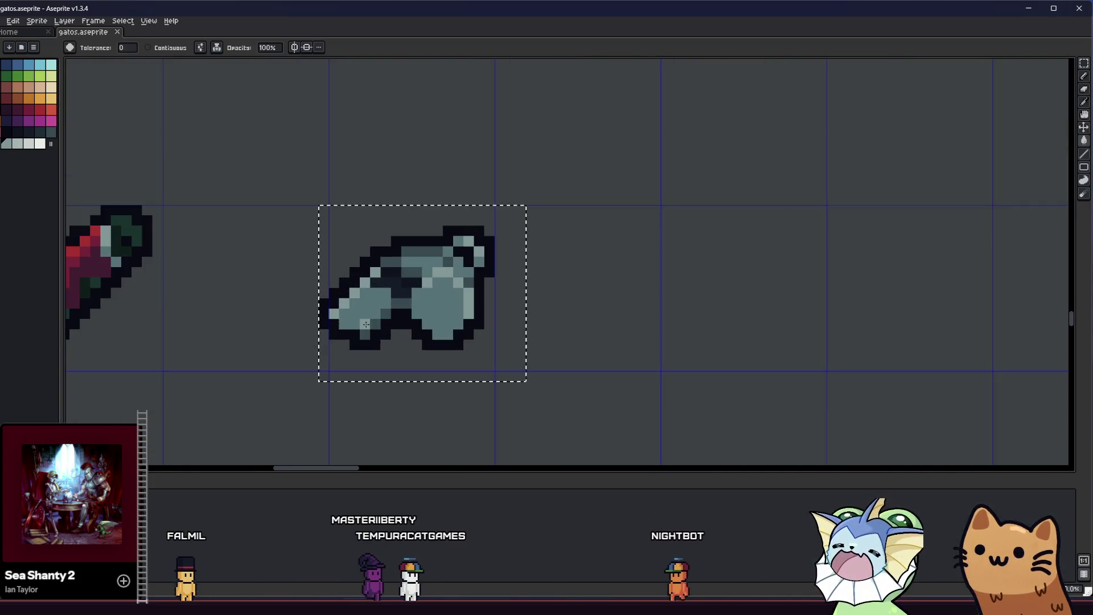
scroll(365, 324, up, 2)
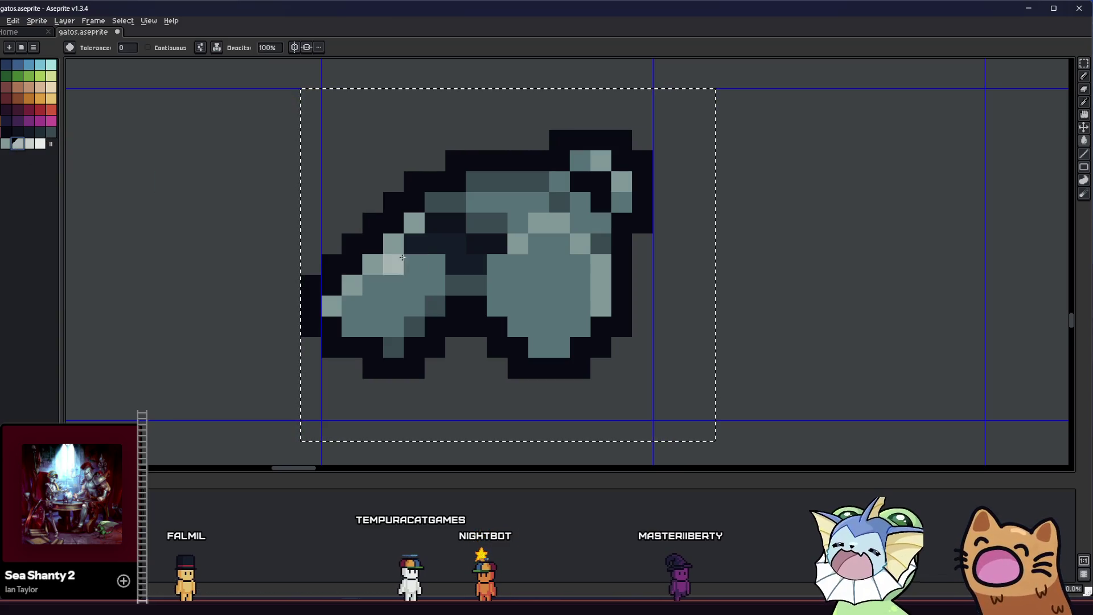
click(369, 261)
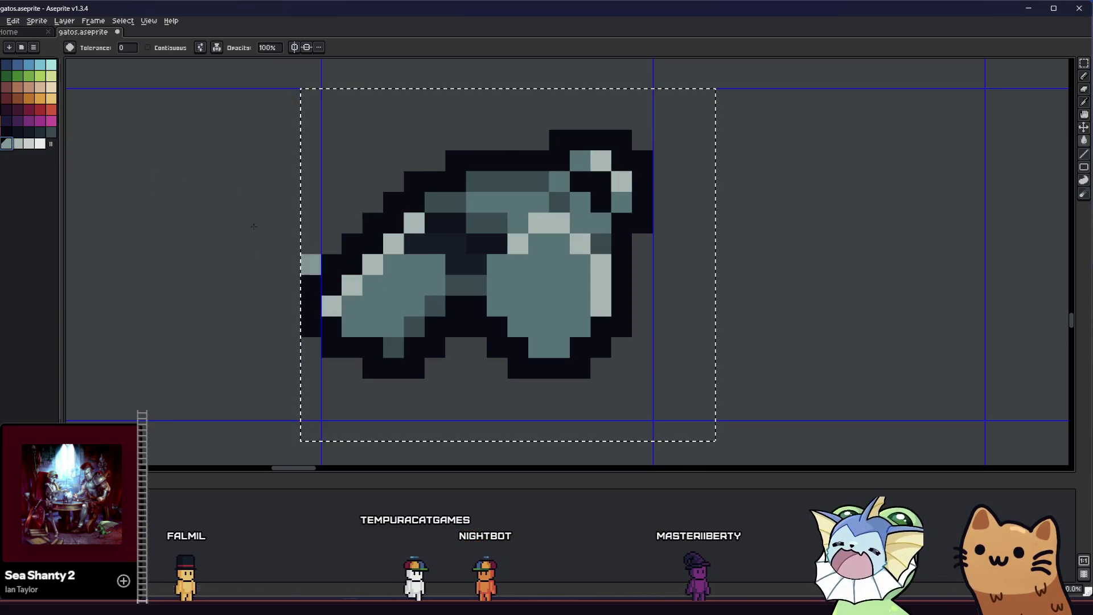
click(445, 293)
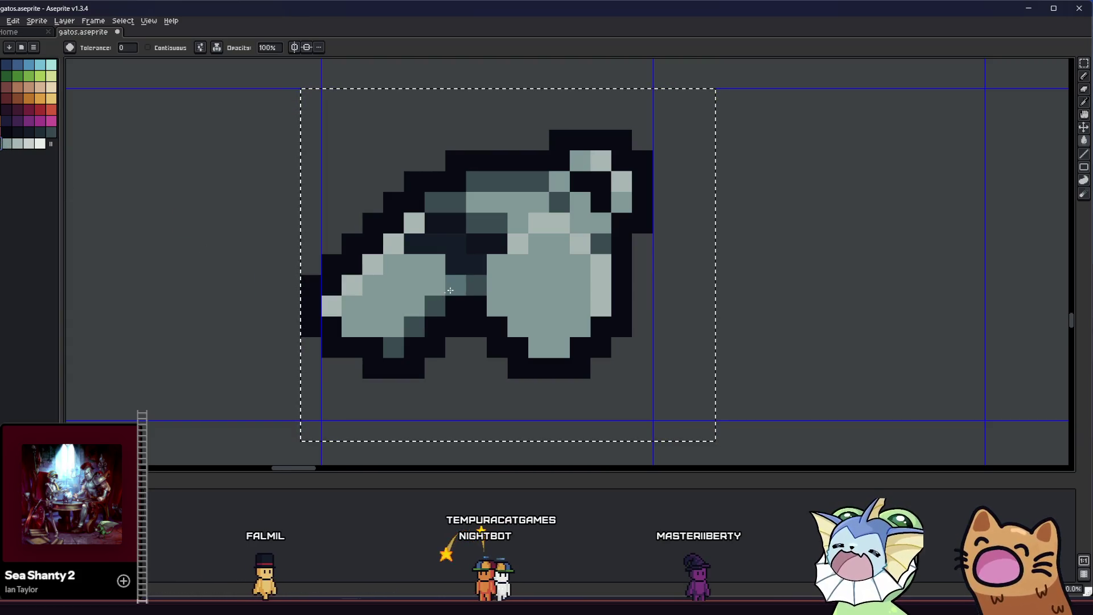
scroll(446, 293, down, 4)
scroll(367, 333, down, 2)
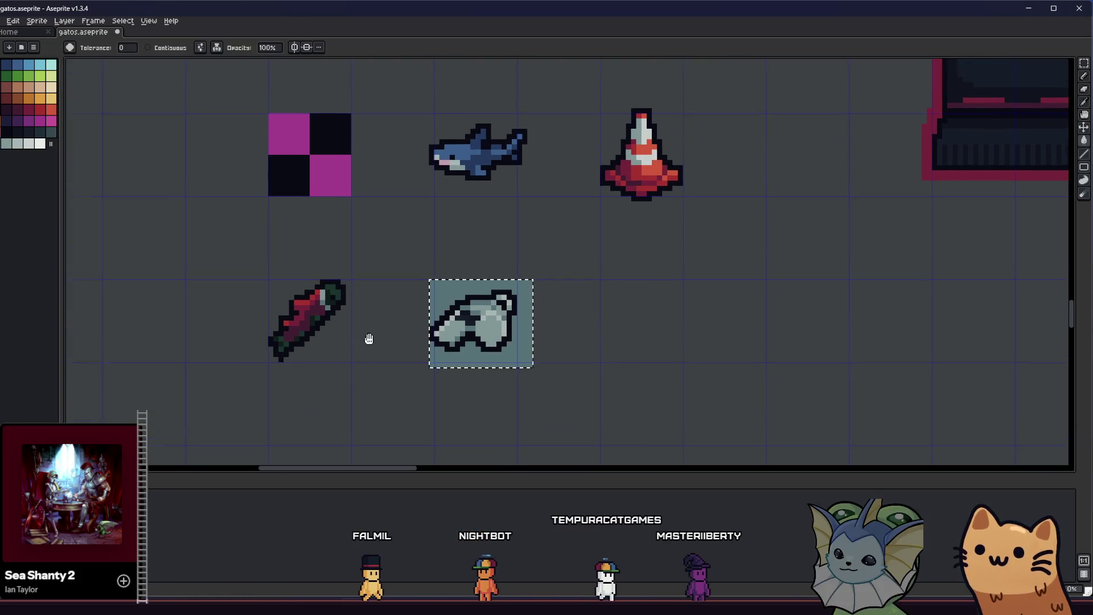
Marquee the gray glove's lower-right section and move it up one pixel.
key(ctrl+d)
scroll(393, 342, up, 5)
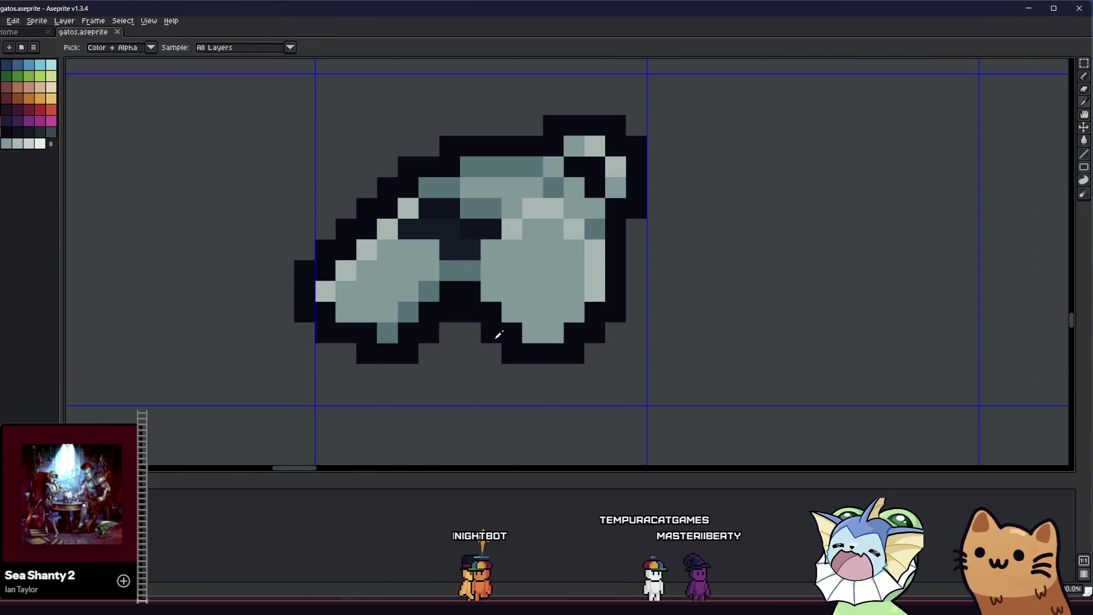
key(b)
key(m)
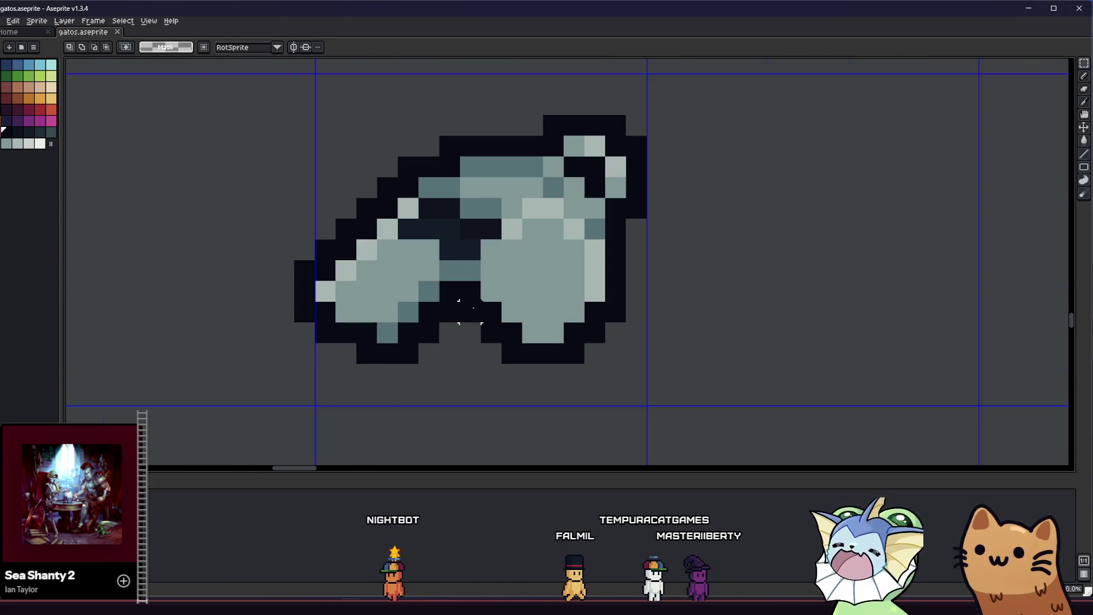
drag(457, 299, 649, 408)
drag(562, 362, 562, 341)
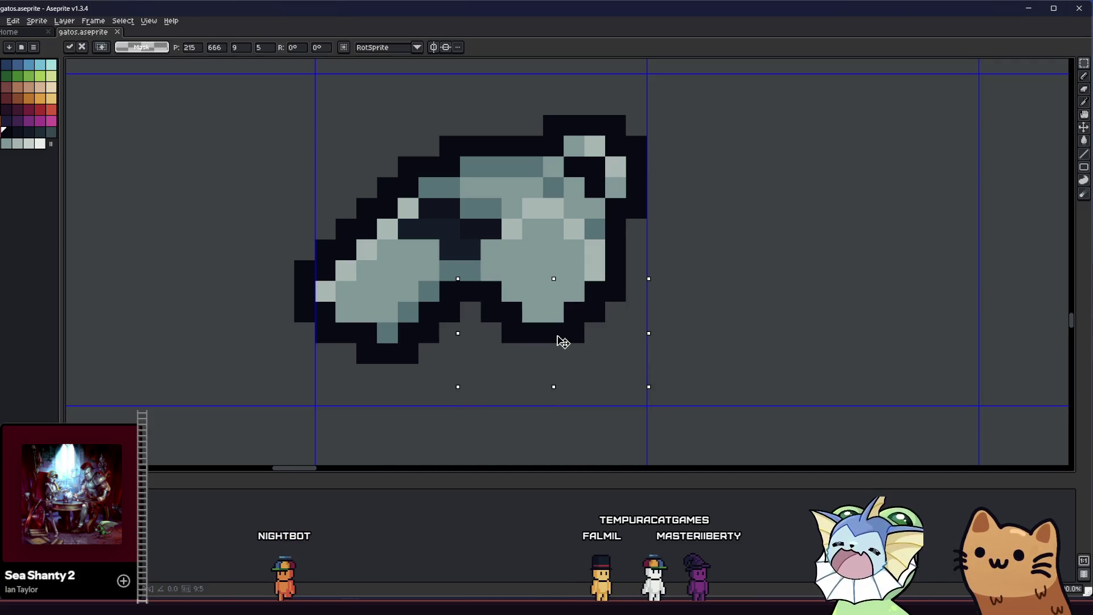
key(ctrl+d)
scroll(562, 341, down, 5)
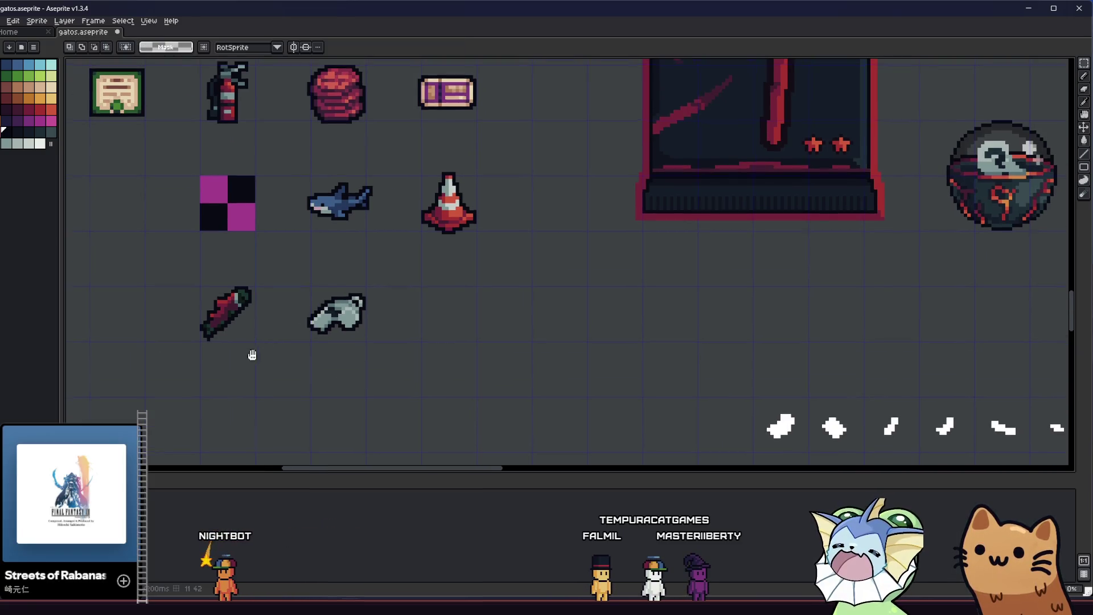
Review the finished glove among the other sprites and clear stray selections on the sheet.
drag(252, 355, 388, 384)
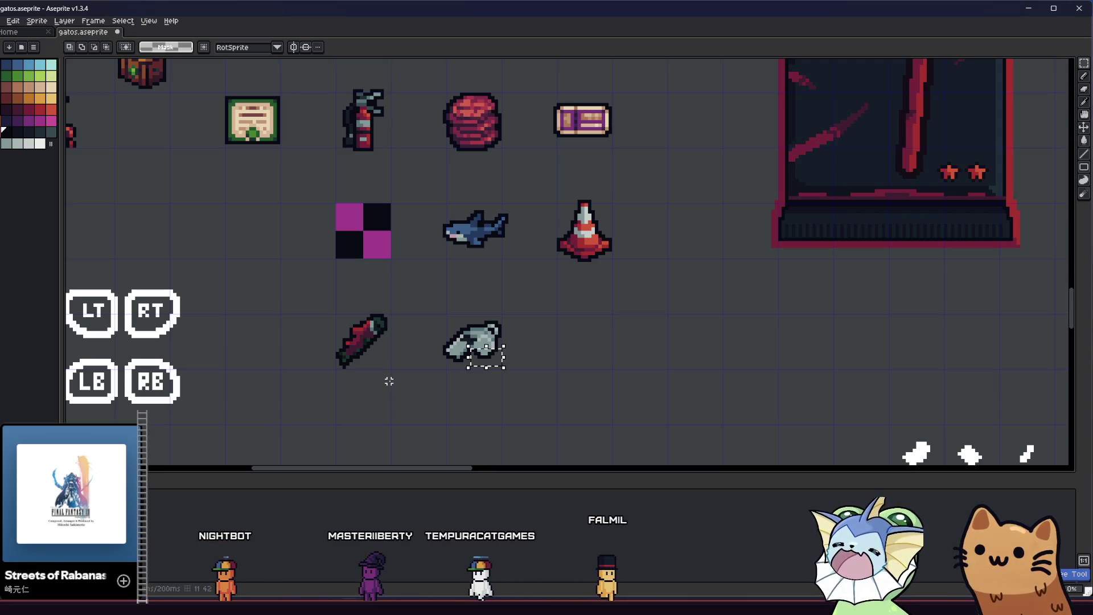
drag(390, 379, 395, 396)
scroll(474, 346, up, 4)
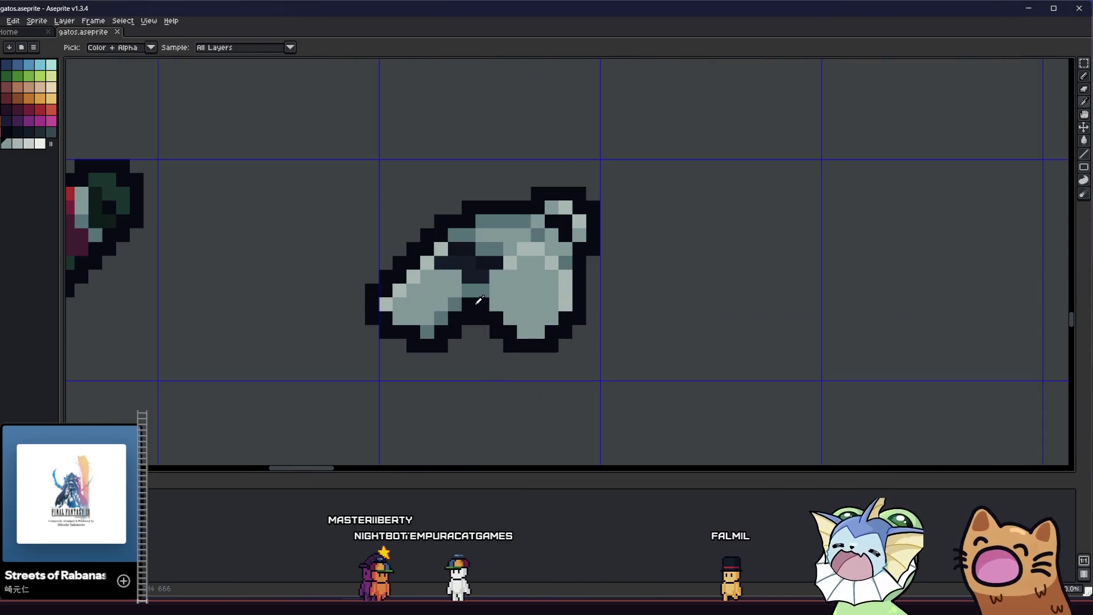
key(b)
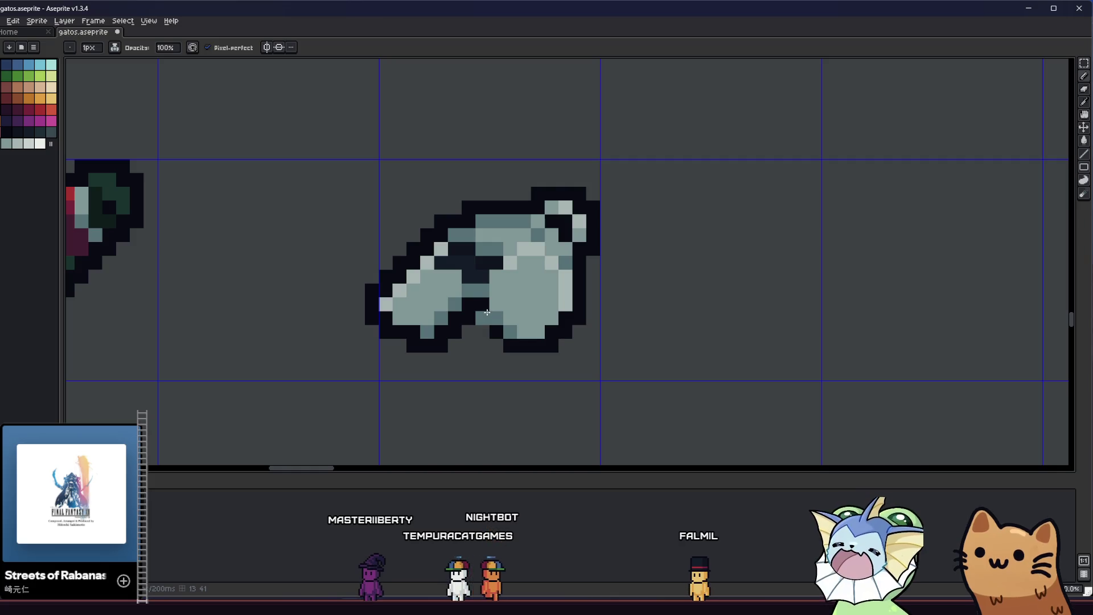
scroll(491, 348, down, 2)
scroll(488, 367, down, 2)
scroll(461, 393, down, 1)
drag(436, 407, 388, 411)
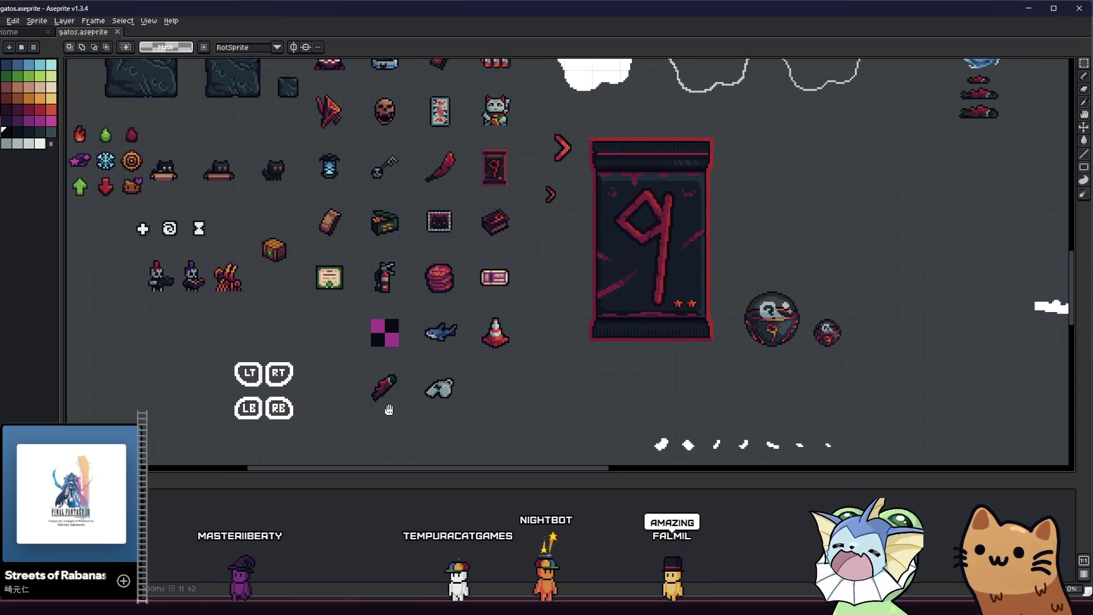
scroll(388, 410, up, 4)
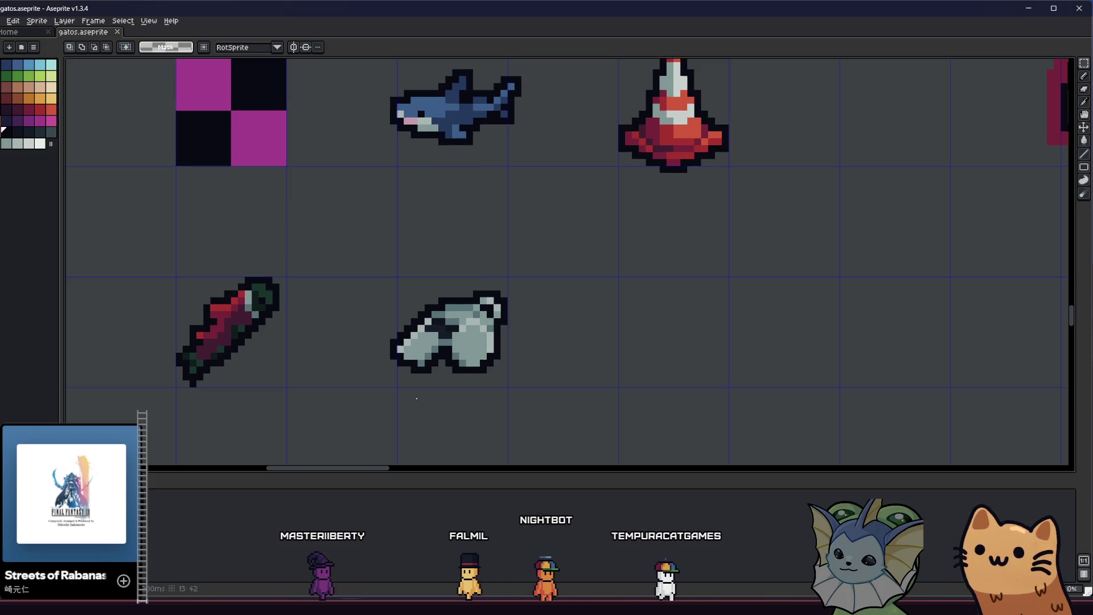
scroll(414, 395, up, 1)
scroll(479, 401, down, 5)
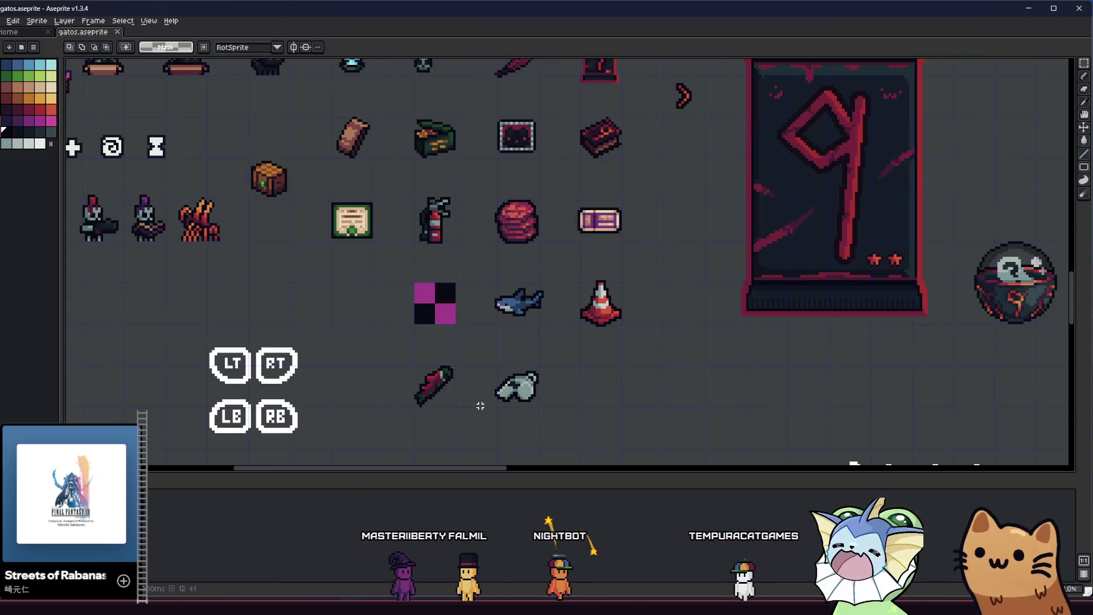
scroll(480, 405, down, 2)
scroll(452, 411, down, 1)
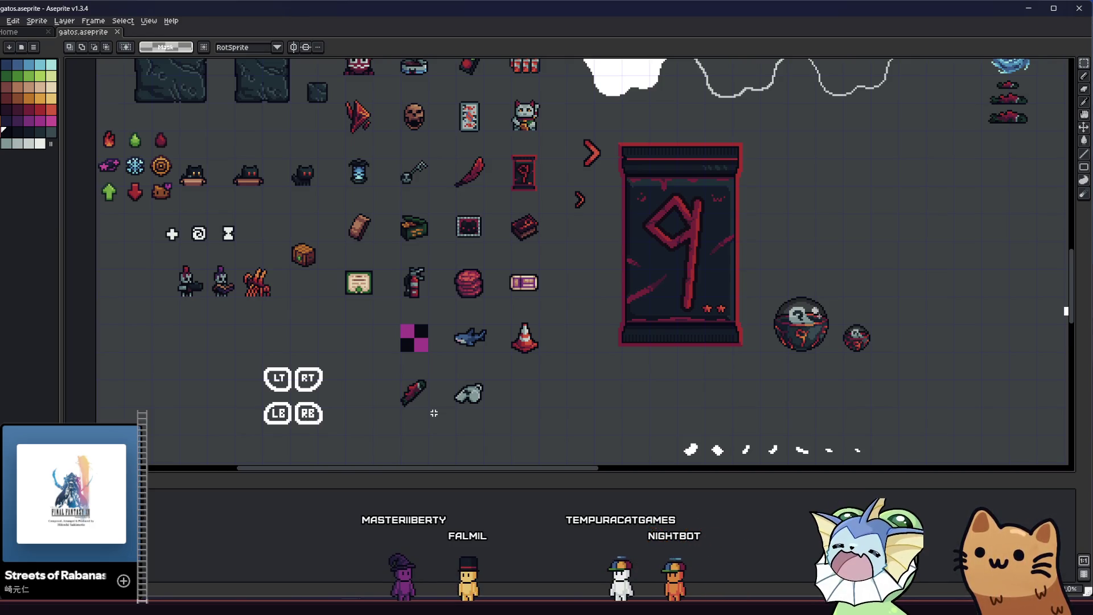
scroll(434, 413, up, 4)
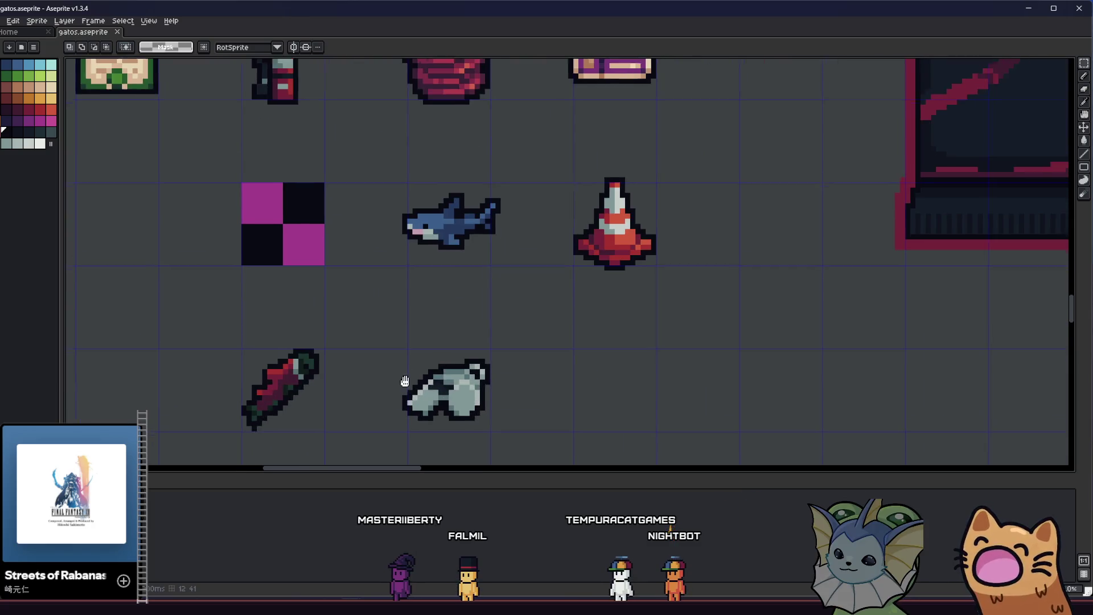
scroll(407, 382, down, 2)
drag(379, 299, 487, 395)
click(527, 385)
drag(375, 301, 529, 406)
click(547, 375)
scroll(632, 384, down, 3)
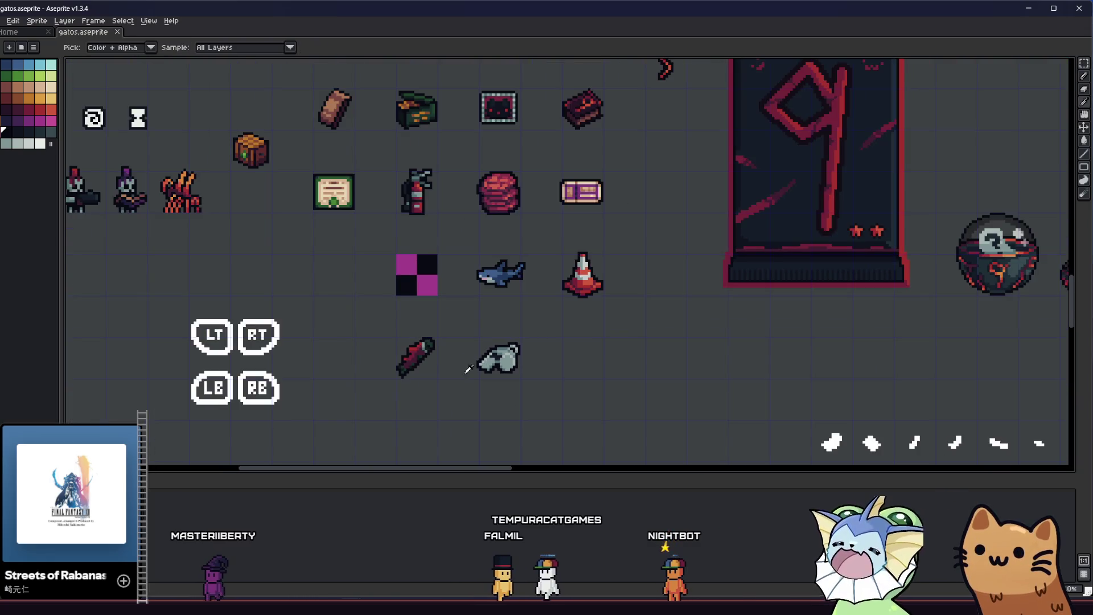
scroll(469, 368, down, 1)
scroll(462, 376, down, 2)
key(v)
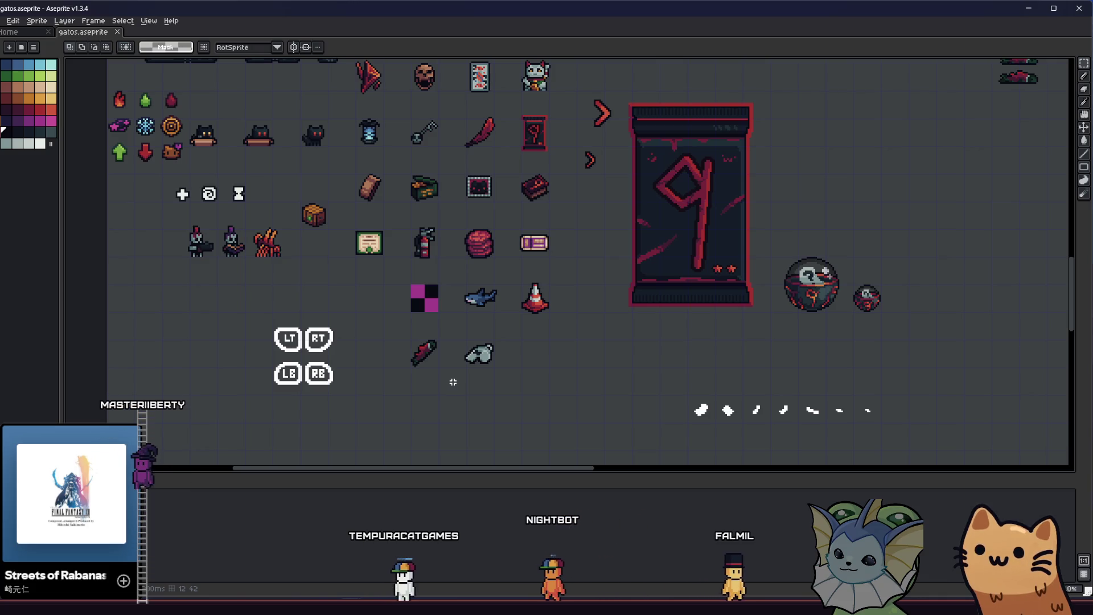
scroll(453, 382, up, 5)
drag(461, 376, 260, 373)
scroll(395, 376, down, 5)
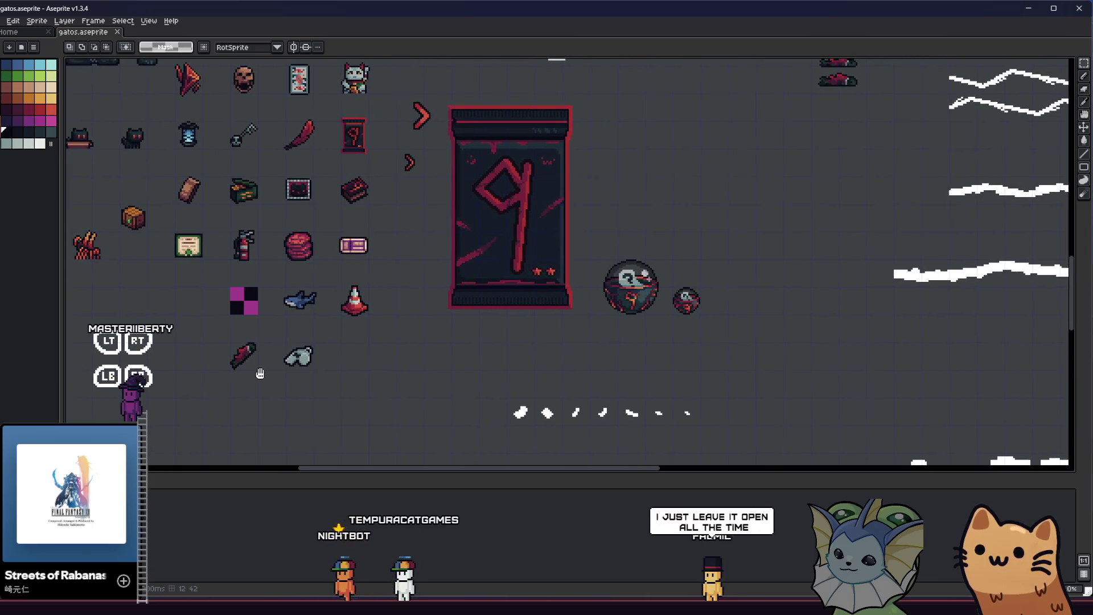
scroll(260, 374, down, 2)
scroll(293, 370, up, 5)
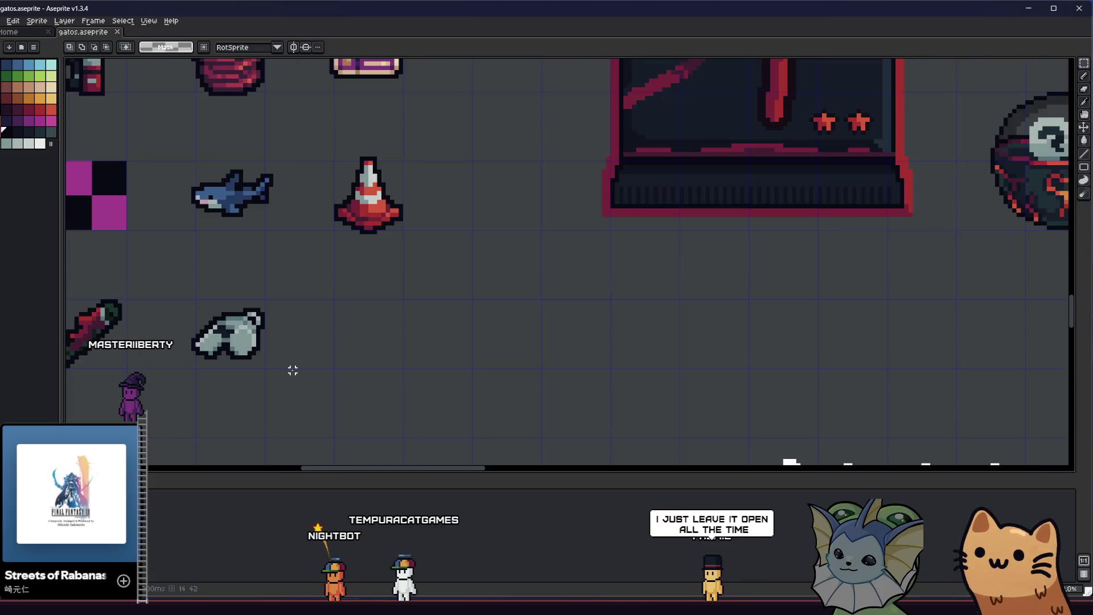
mouse_move(293, 370)
mouse_down()
mouse_move(650, 357)
mouse_move(423, 393)
mouse_up()
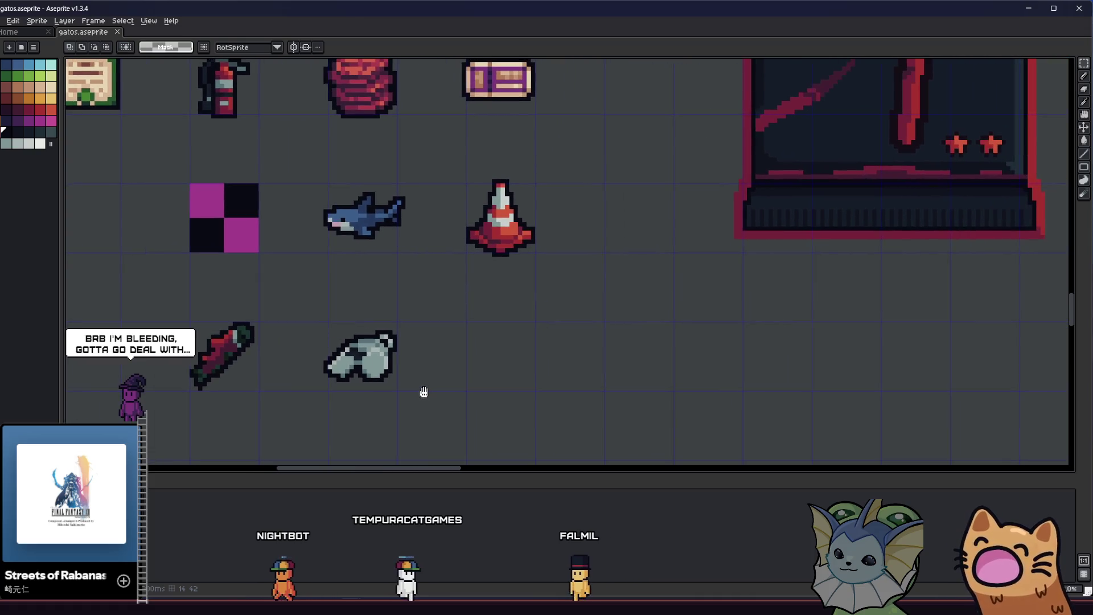
scroll(424, 393, down, 1)
scroll(424, 393, down, 1)
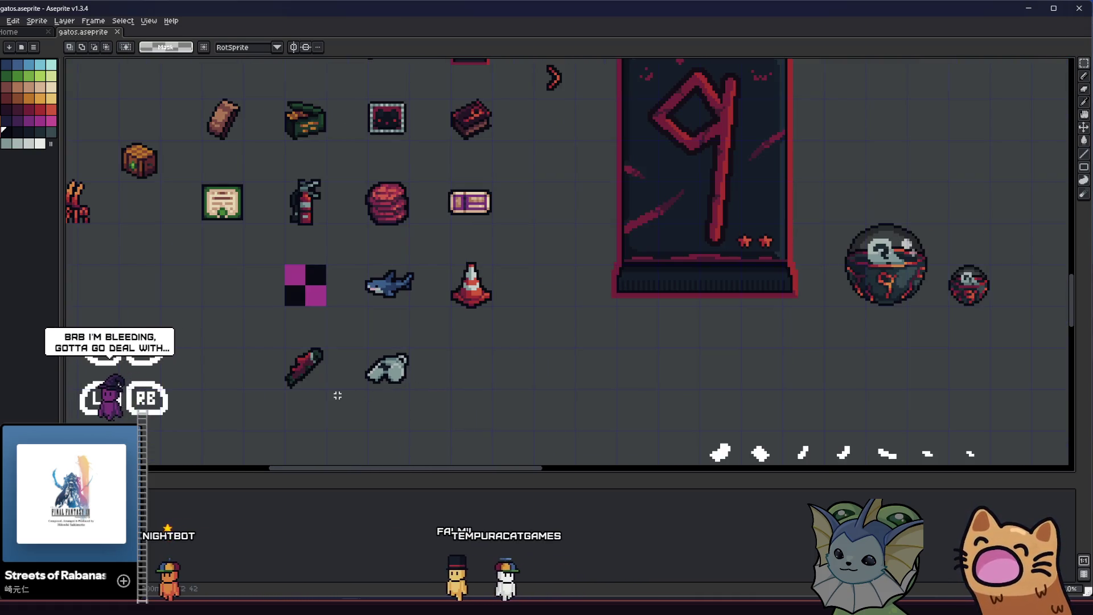
drag(337, 396, 239, 385)
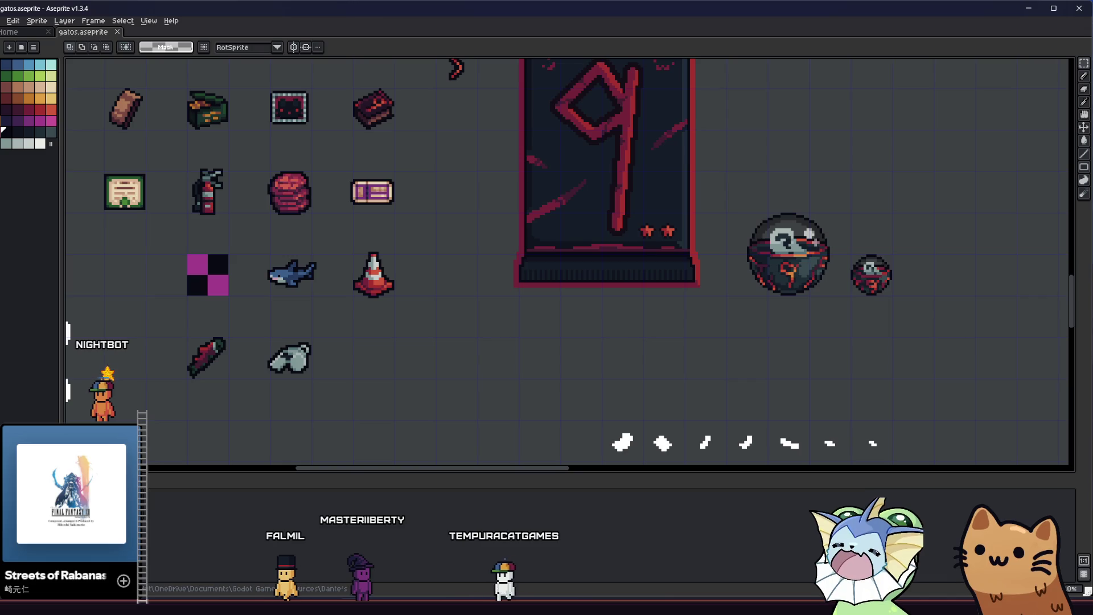
drag(303, 277, 350, 322)
scroll(350, 322, down, 3)
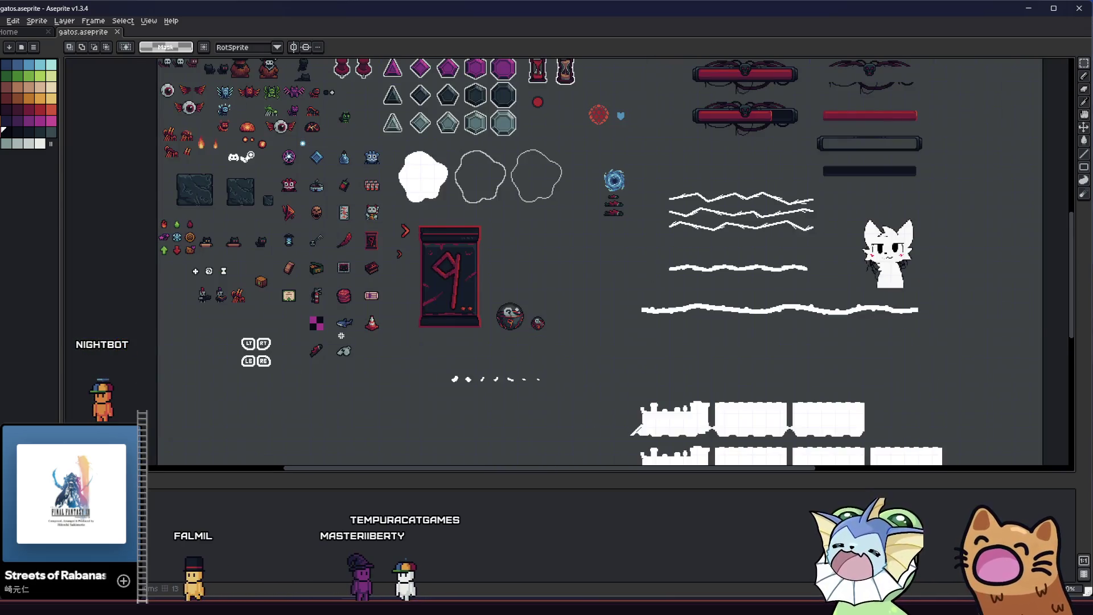
scroll(350, 322, up, 2)
scroll(362, 345, up, 2)
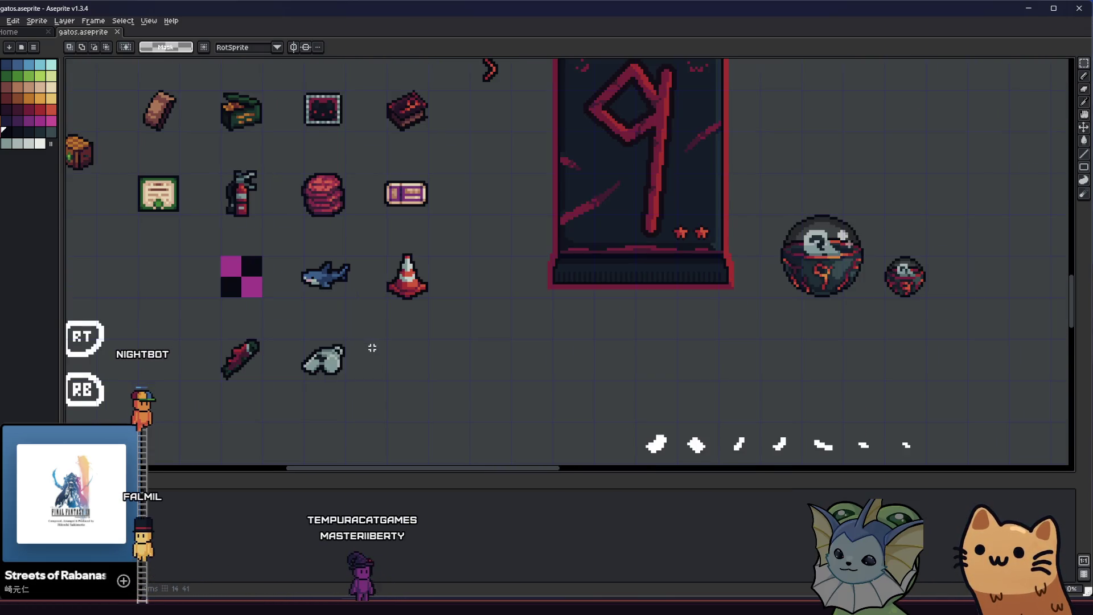
mouse_move(367, 345)
mouse_down()
mouse_move(452, 339)
mouse_move(327, 282)
mouse_up()
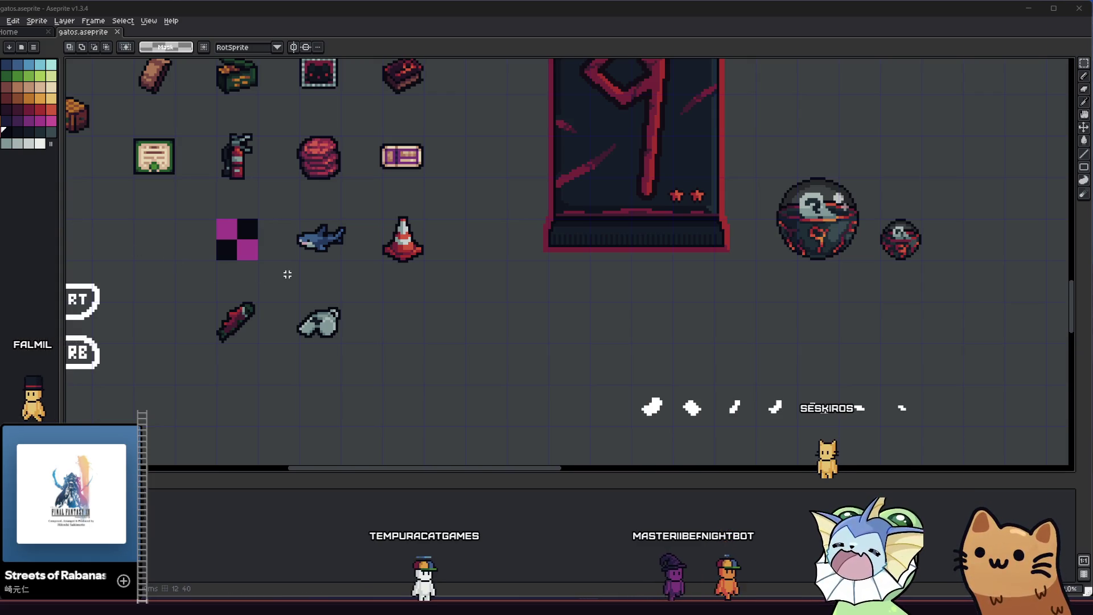
drag(422, 301, 446, 315)
scroll(444, 315, down, 1)
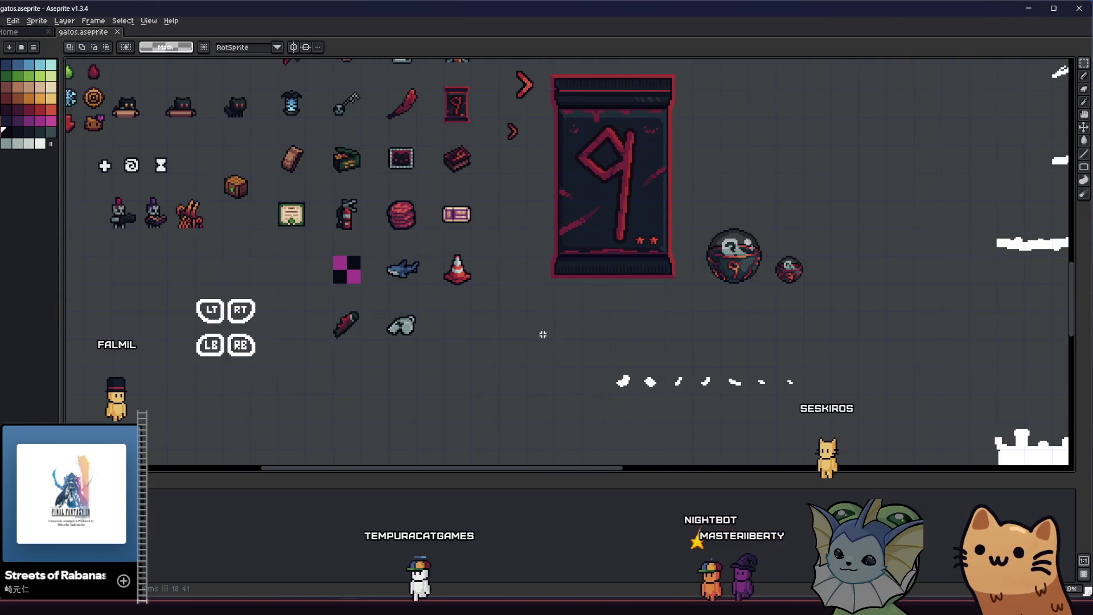
scroll(444, 316, up, 2)
drag(375, 320, 431, 328)
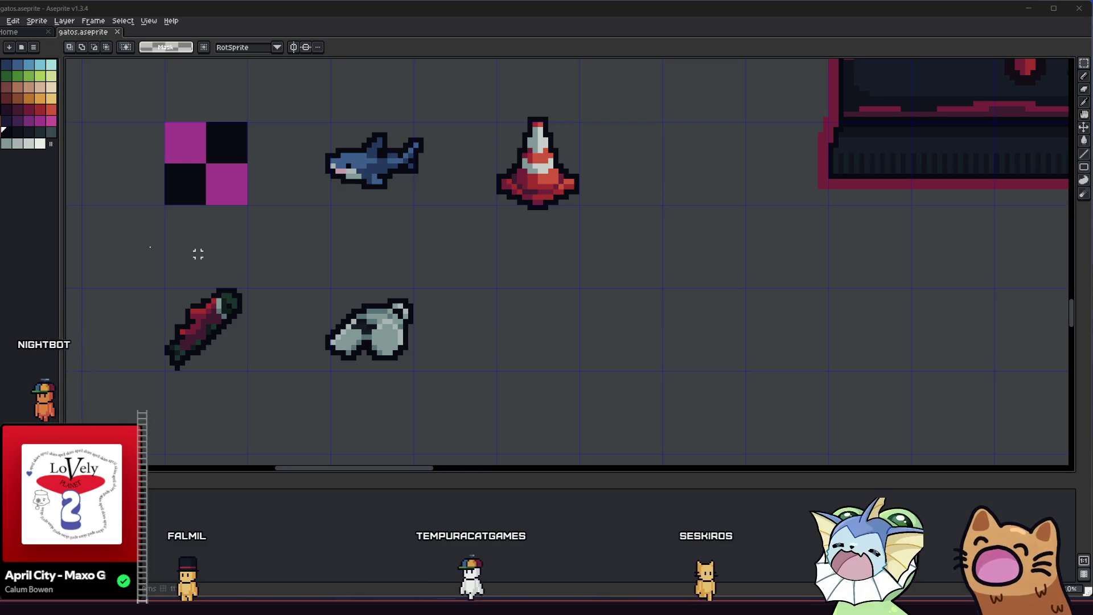
scroll(195, 251, down, 3)
drag(256, 325, 325, 340)
scroll(324, 340, up, 2)
scroll(325, 340, up, 1)
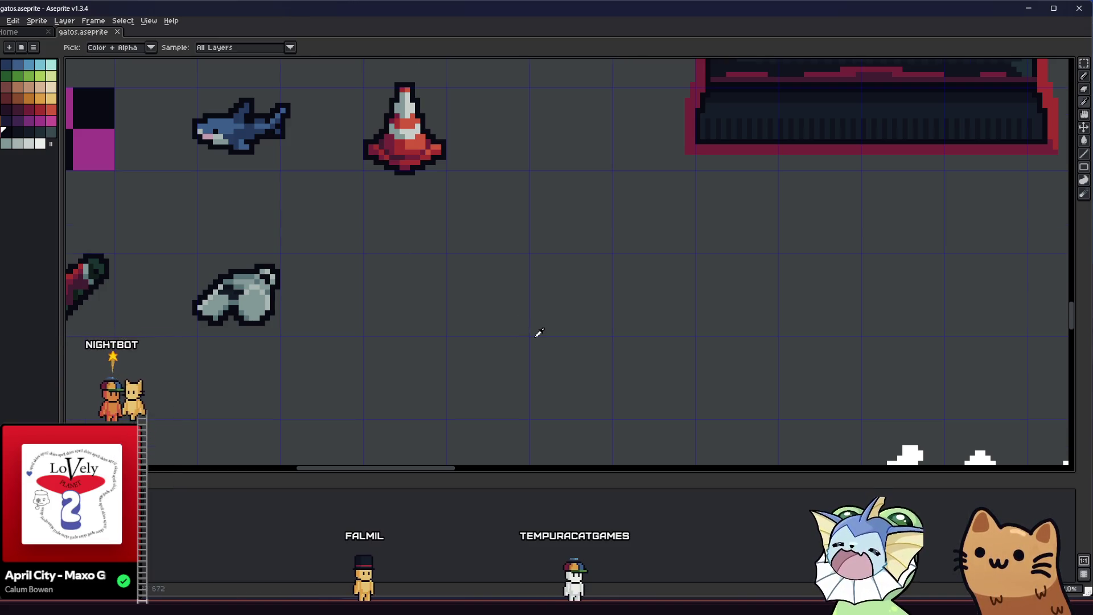
scroll(538, 333, up, 1)
scroll(410, 311, up, 1)
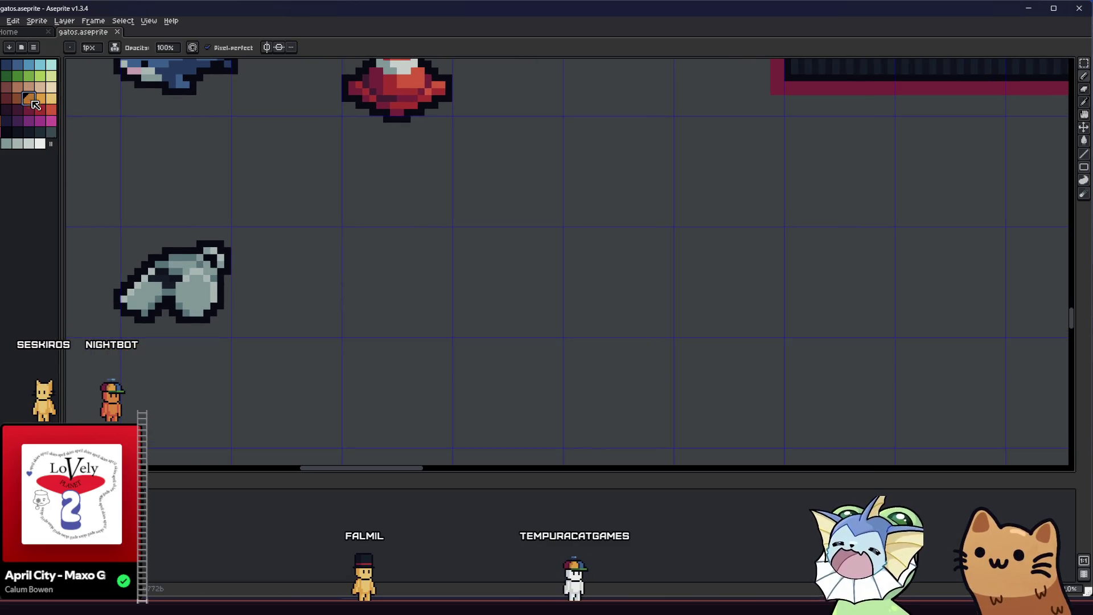
scroll(312, 295, up, 1)
scroll(385, 336, up, 1)
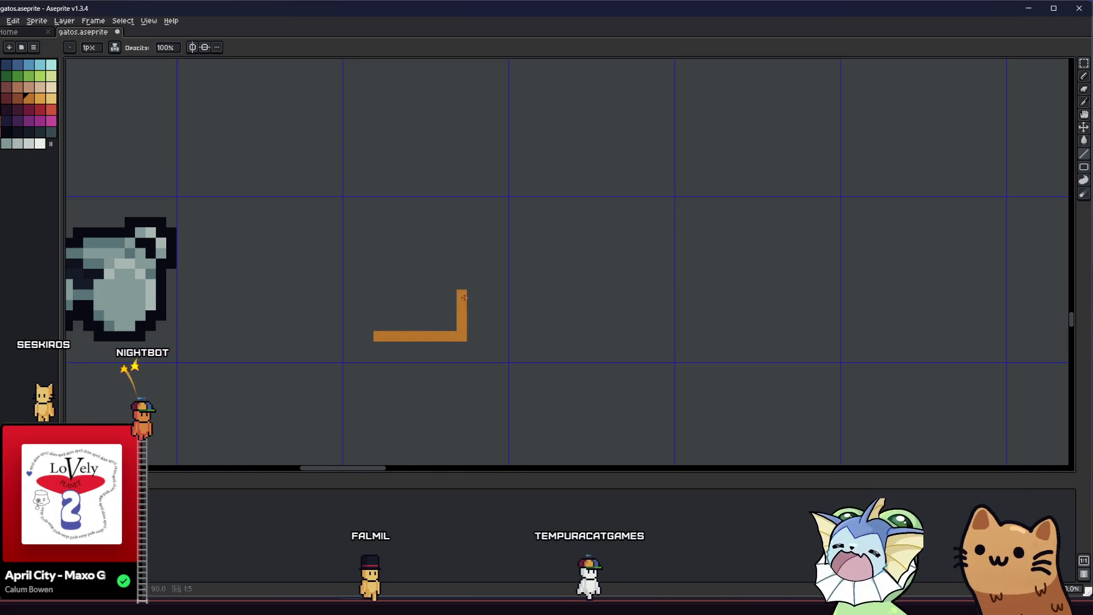
Outline an orange square beside the glove, bucket-fill it solid and widen its right side.
mouse_move(462, 306)
mouse_down()
mouse_move(462, 252)
mouse_move(380, 251)
mouse_up()
key(g)
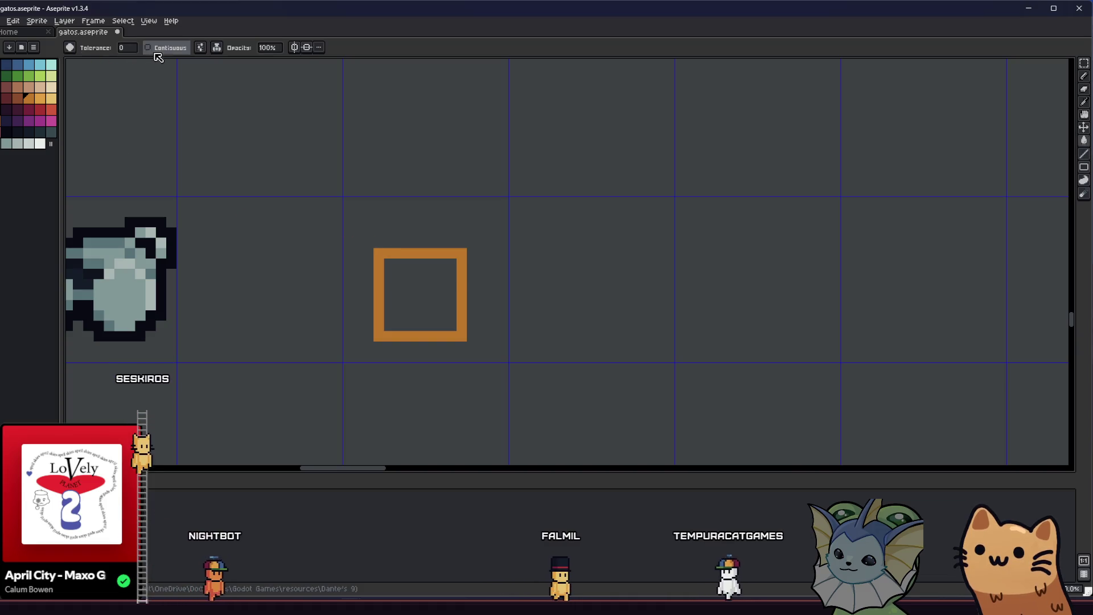
click(419, 294)
scroll(432, 306, up, 1)
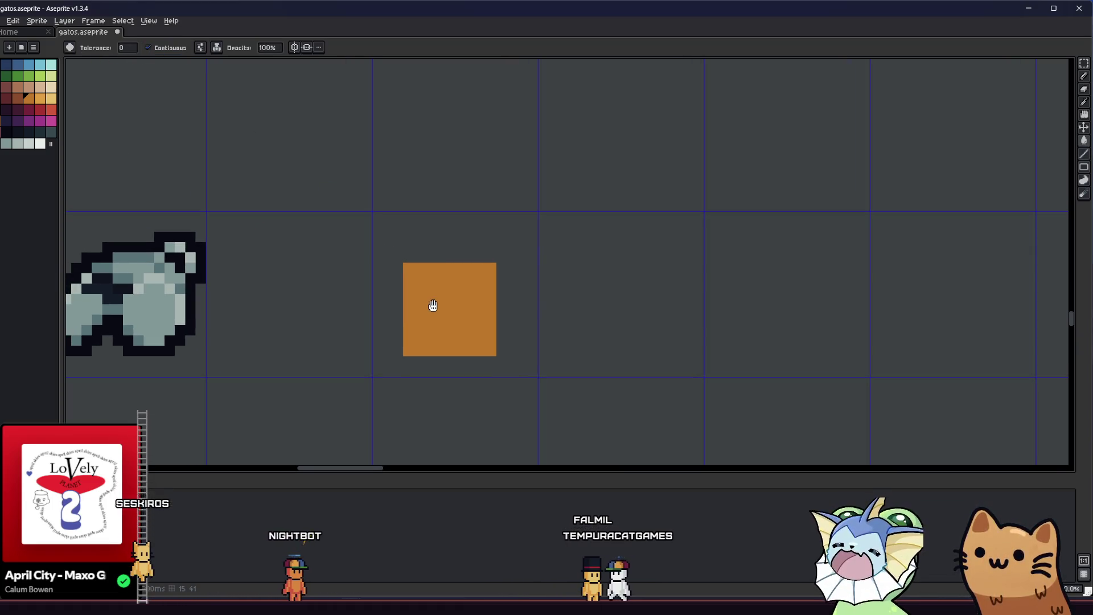
key(b)
drag(511, 275, 511, 346)
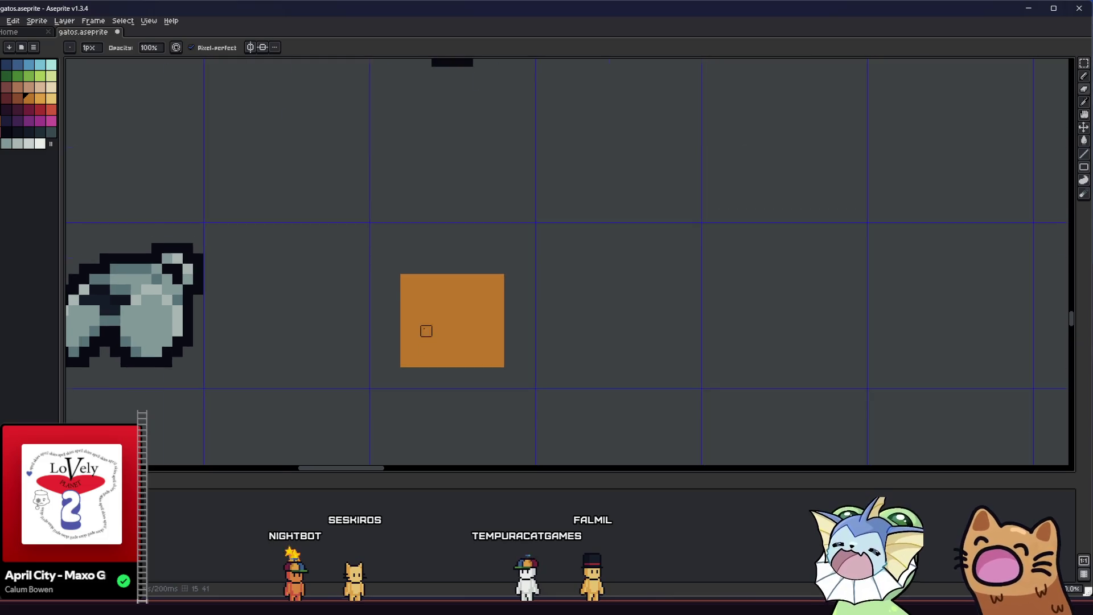
scroll(500, 330, down, 2)
scroll(435, 325, up, 1)
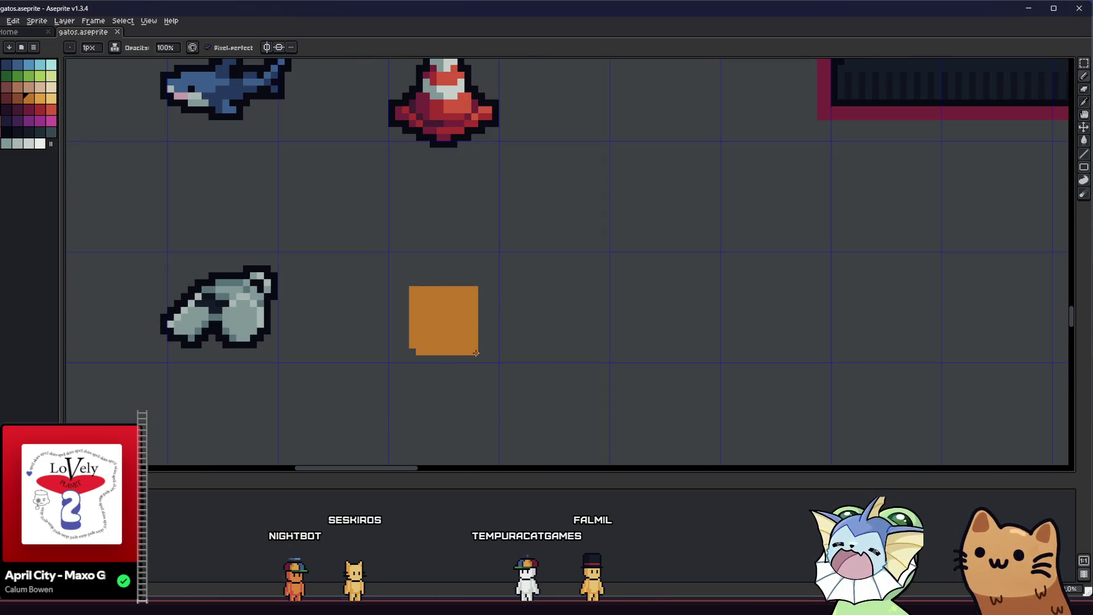
Delete the stray dark column and extend the orange block upward into a taller bottle shape.
key(m)
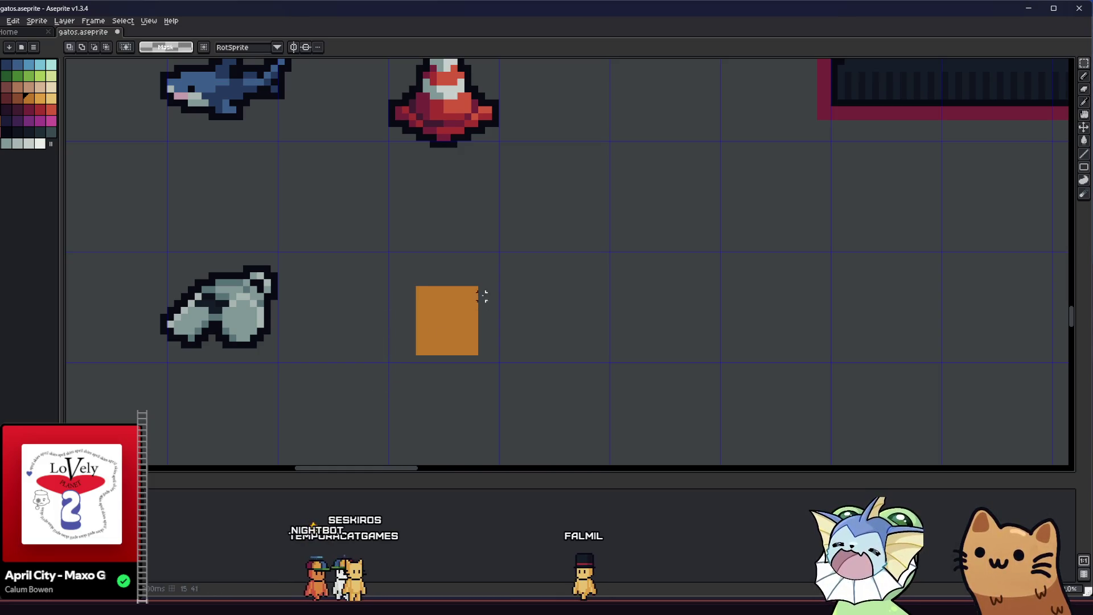
key(Delete)
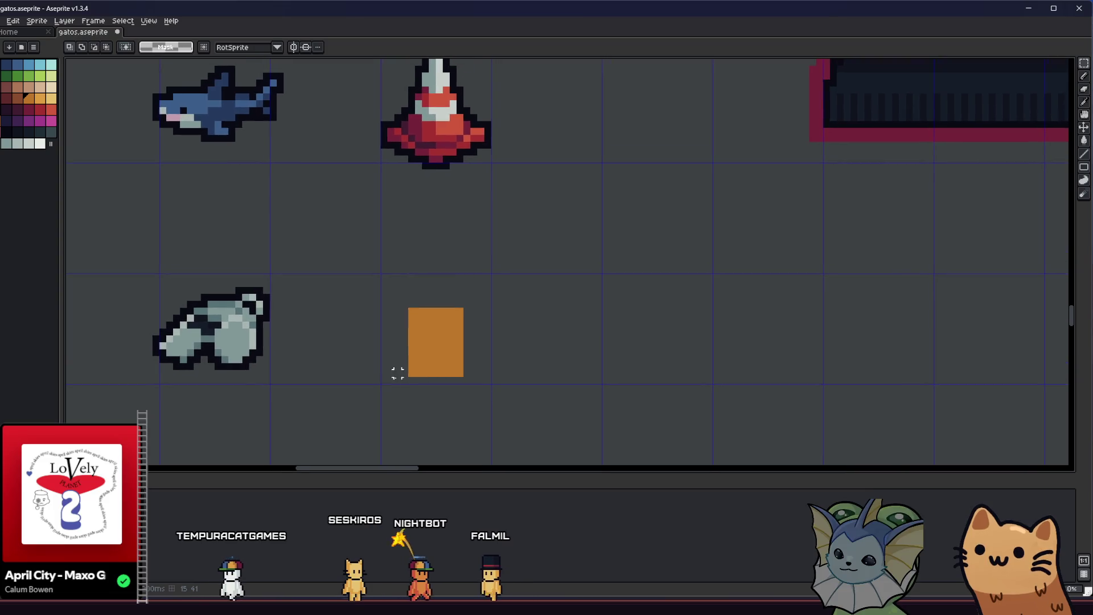
scroll(402, 359, up, 2)
key(b)
mouse_move(418, 249)
mouse_down()
mouse_move(444, 239)
mouse_move(520, 254)
mouse_up()
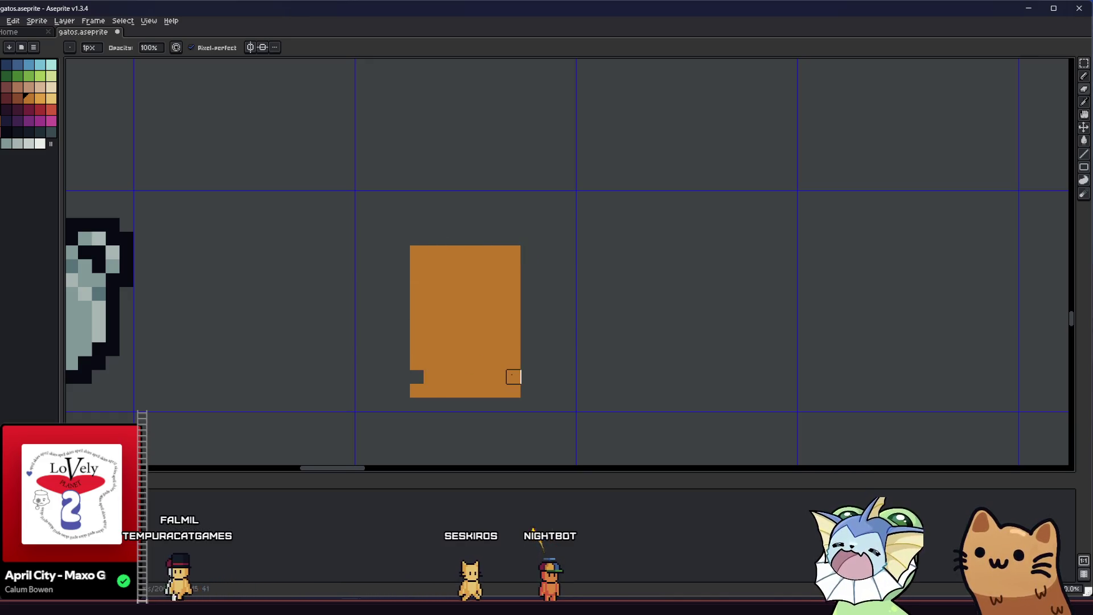
scroll(512, 376, down, 3)
scroll(384, 350, up, 3)
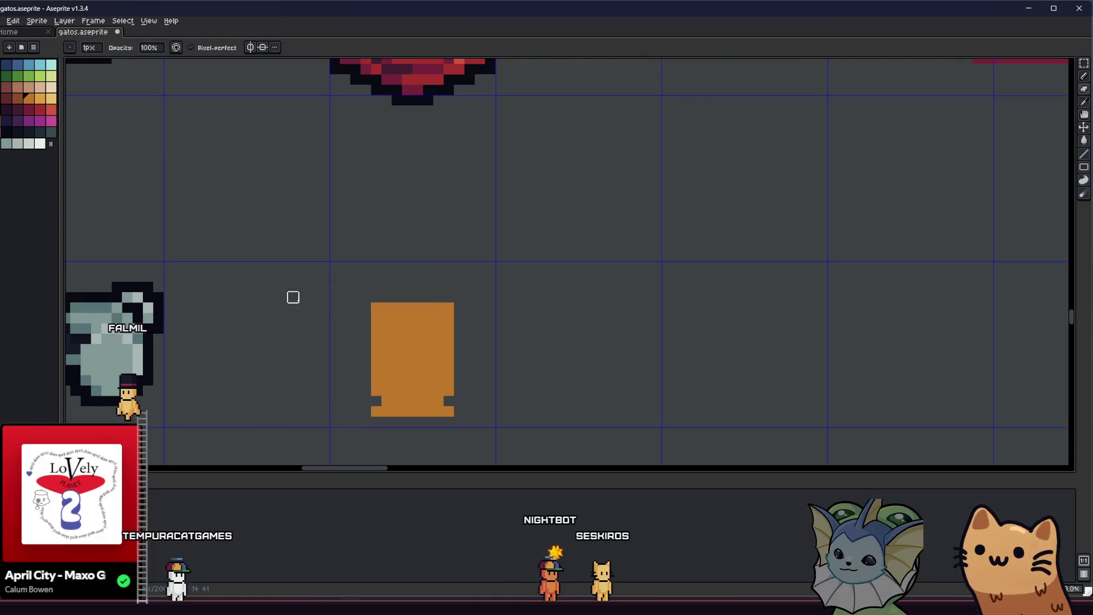
scroll(293, 296, down, 3)
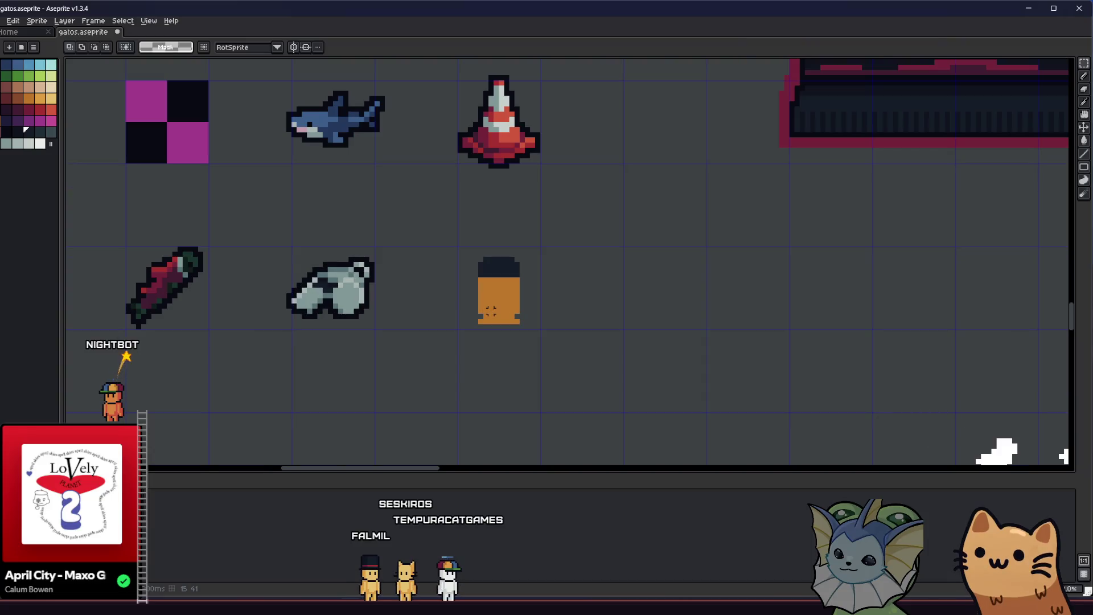
scroll(490, 309, up, 2)
scroll(498, 305, up, 1)
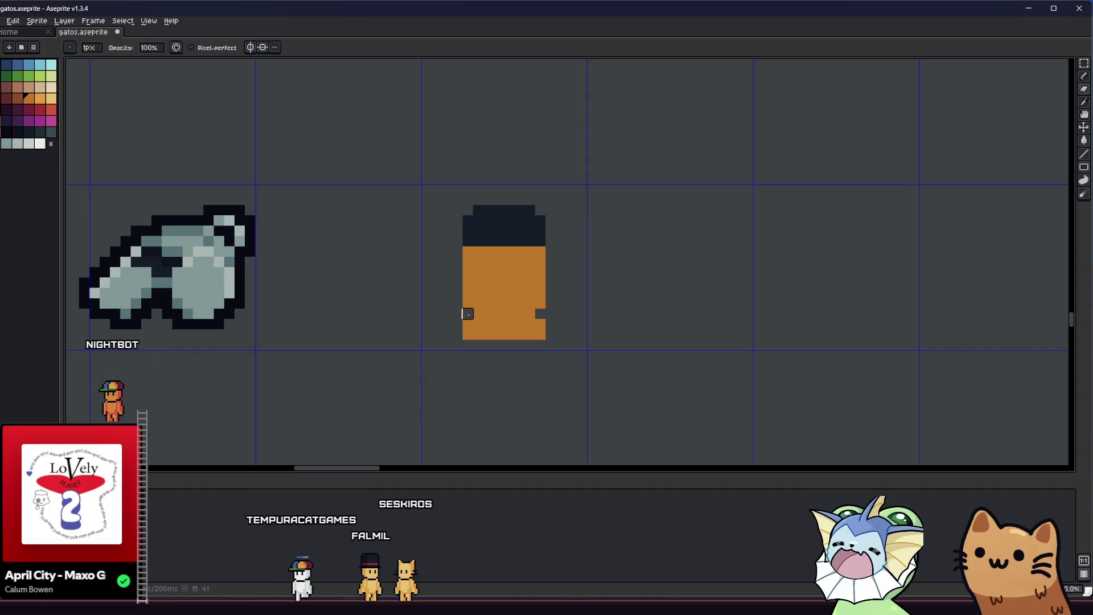
scroll(466, 313, down, 1)
Carve matching notches into the bottle's lower sides and complete its bottom row.
key(b)
scroll(447, 327, up, 2)
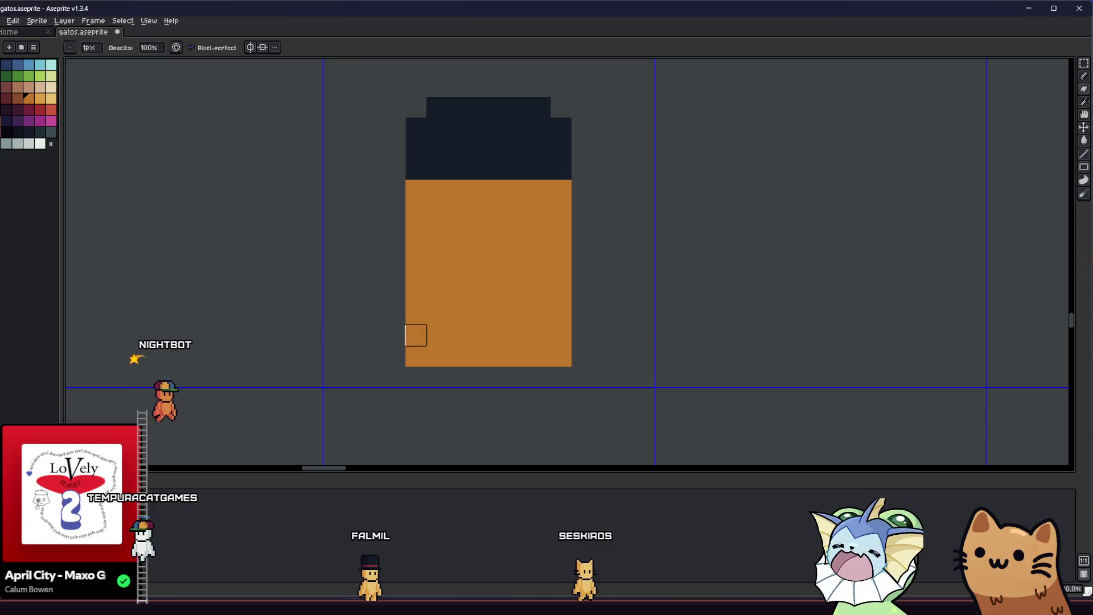
click(416, 346)
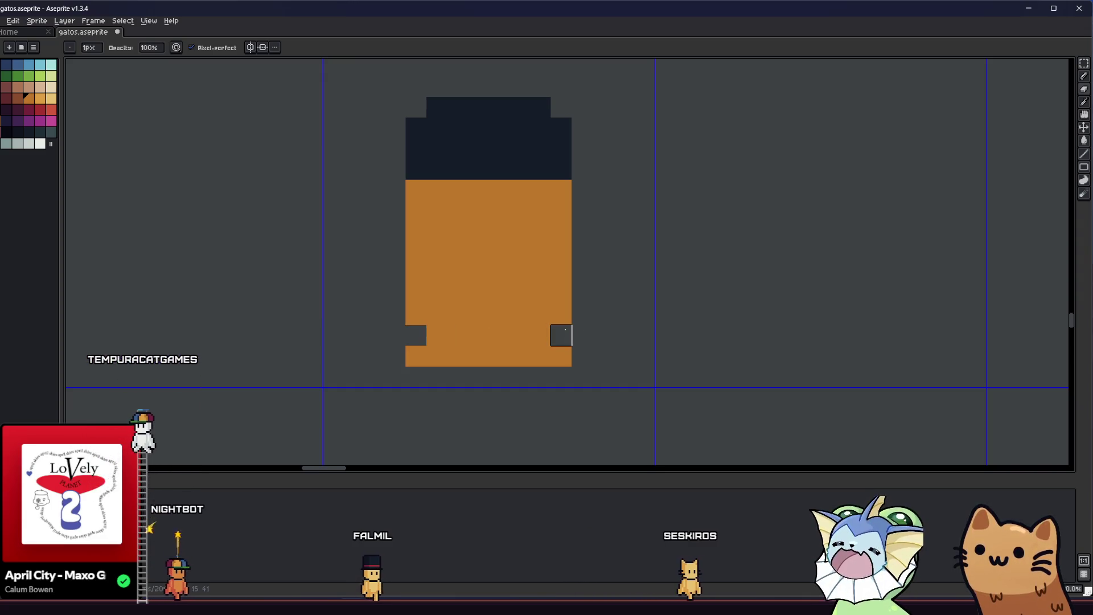
click(403, 373)
drag(403, 373, 555, 373)
scroll(529, 342, down, 4)
key(m)
drag(493, 297, 594, 396)
click(462, 375)
scroll(530, 342, up, 5)
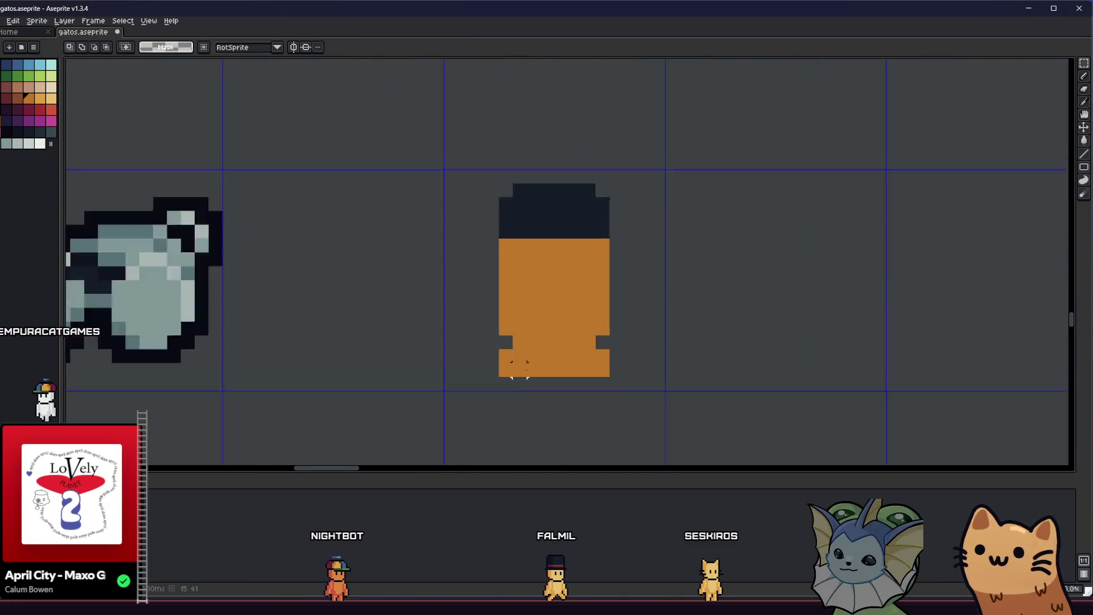
Sample a colour from the canvas and paint a pale highlight stripe down the bottle.
key(alt)
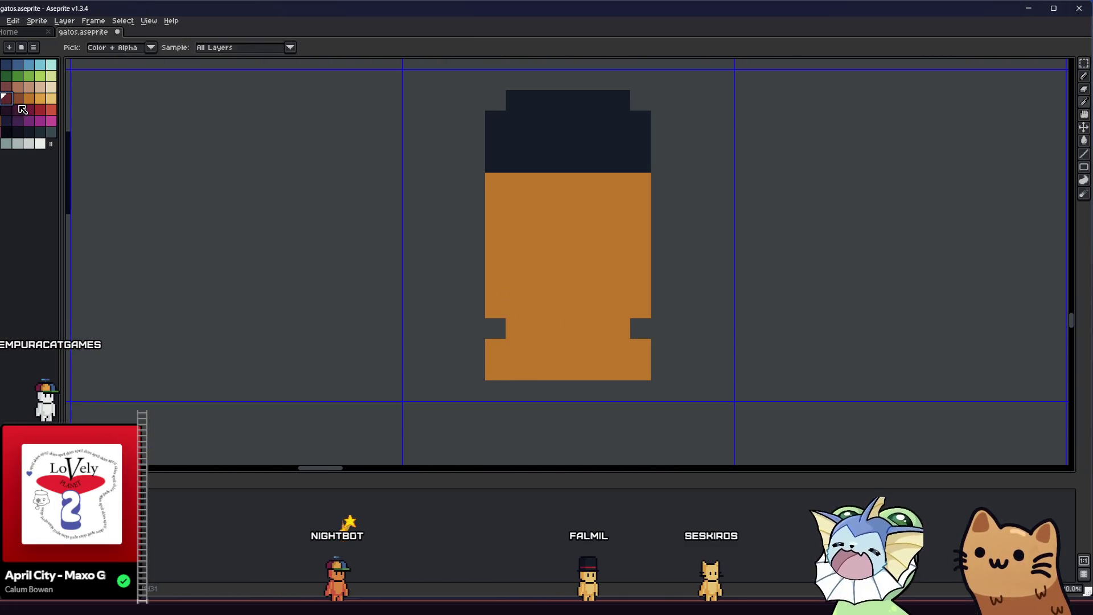
key(b)
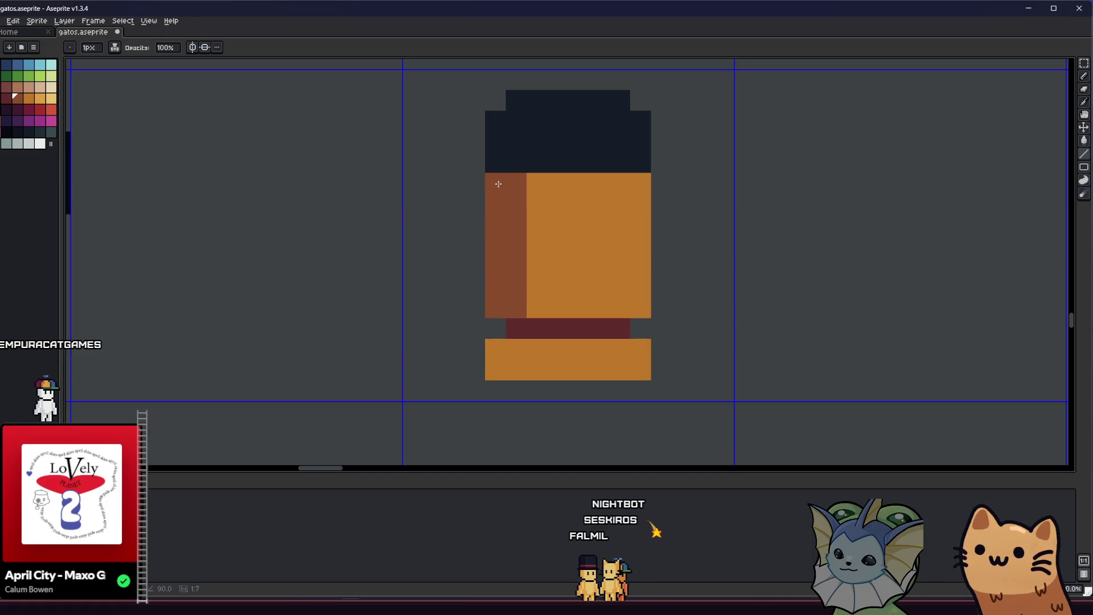
scroll(513, 356, down, 5)
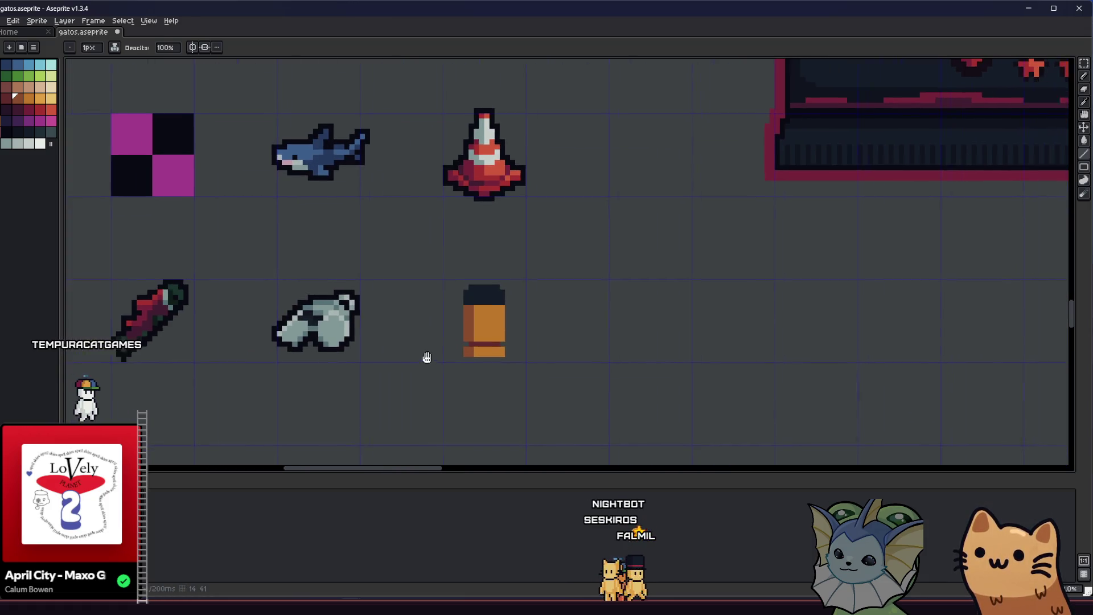
scroll(436, 358, up, 5)
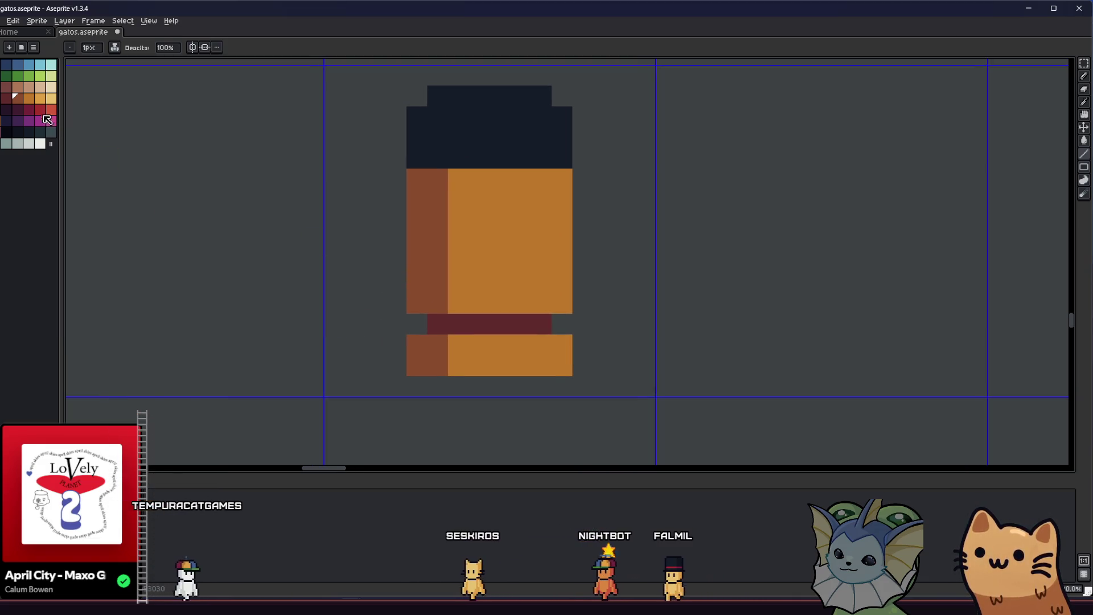
drag(542, 189, 541, 291)
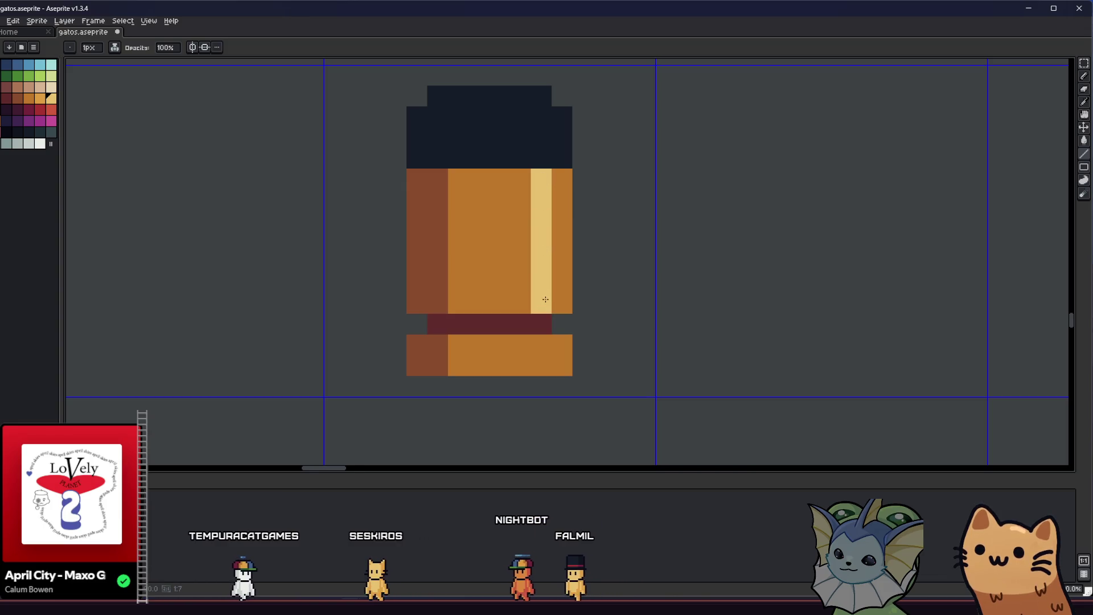
scroll(539, 359, down, 5)
scroll(423, 345, up, 5)
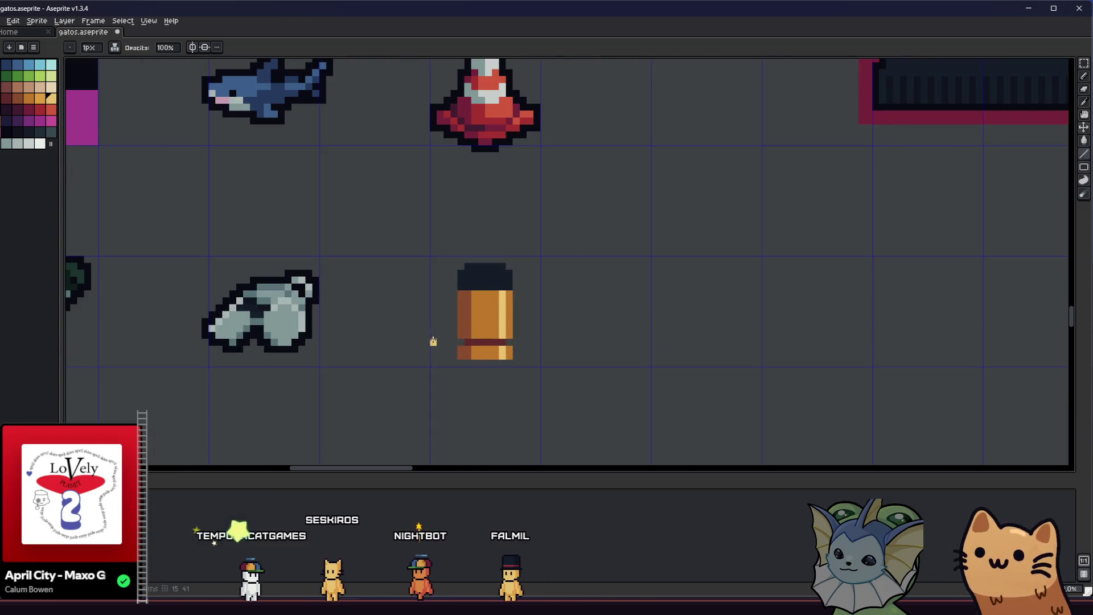
scroll(397, 321, up, 1)
scroll(478, 282, up, 5)
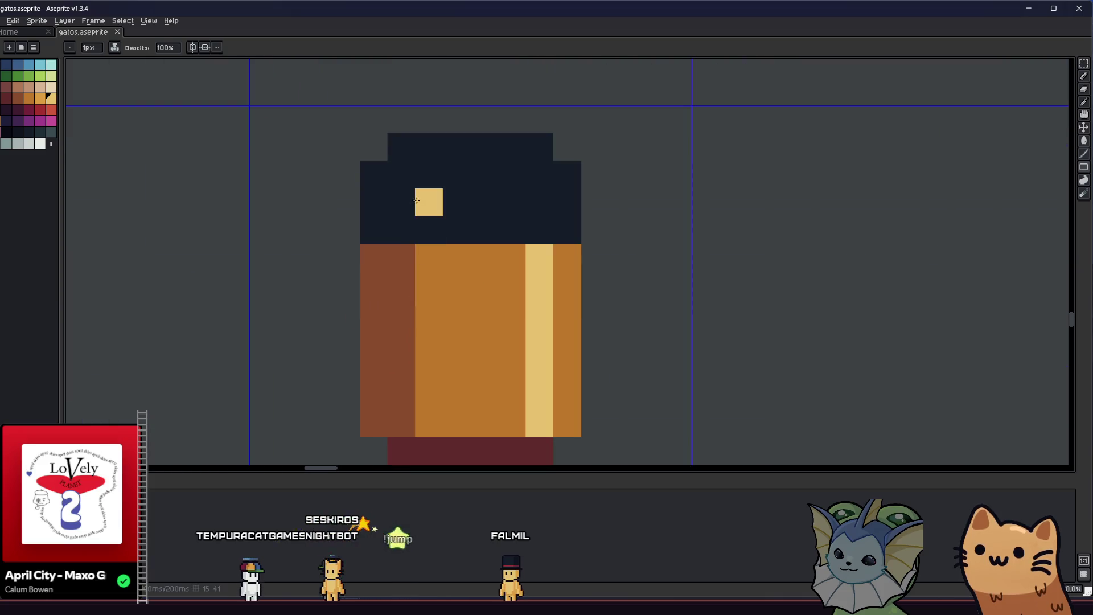
Shade the bottle's lower left darker and paint a lighter teal highlight onto the dark cap.
key(alt)
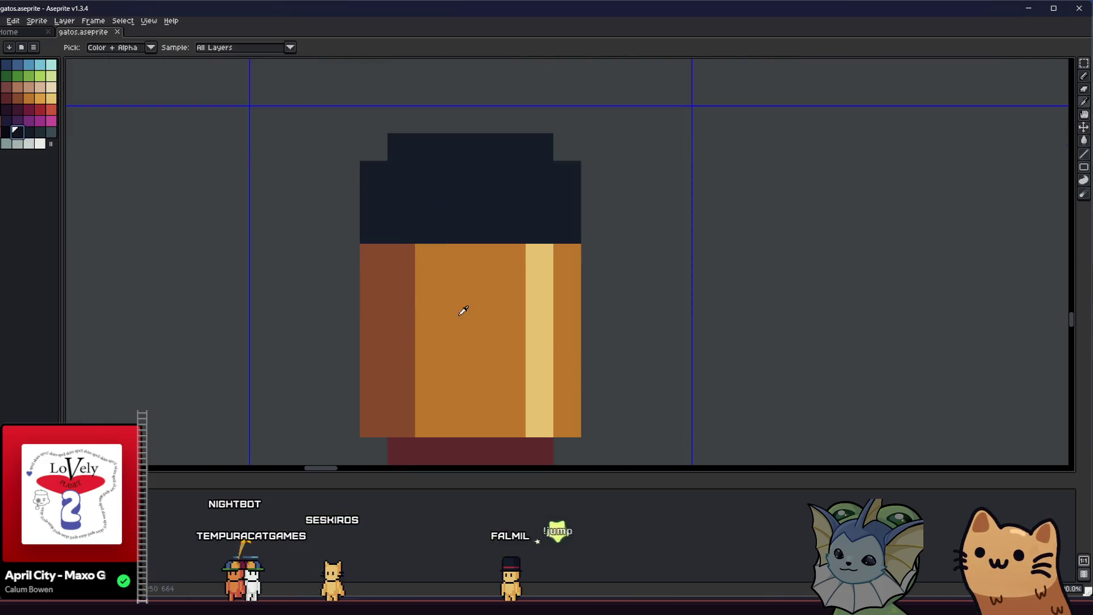
drag(564, 359, 563, 402)
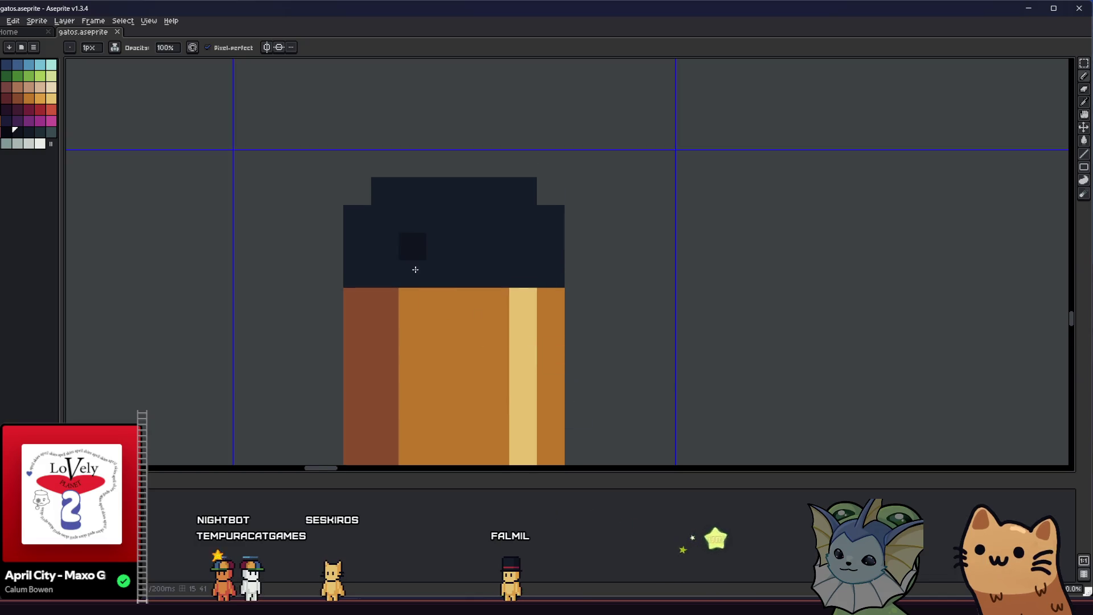
drag(354, 219, 439, 268)
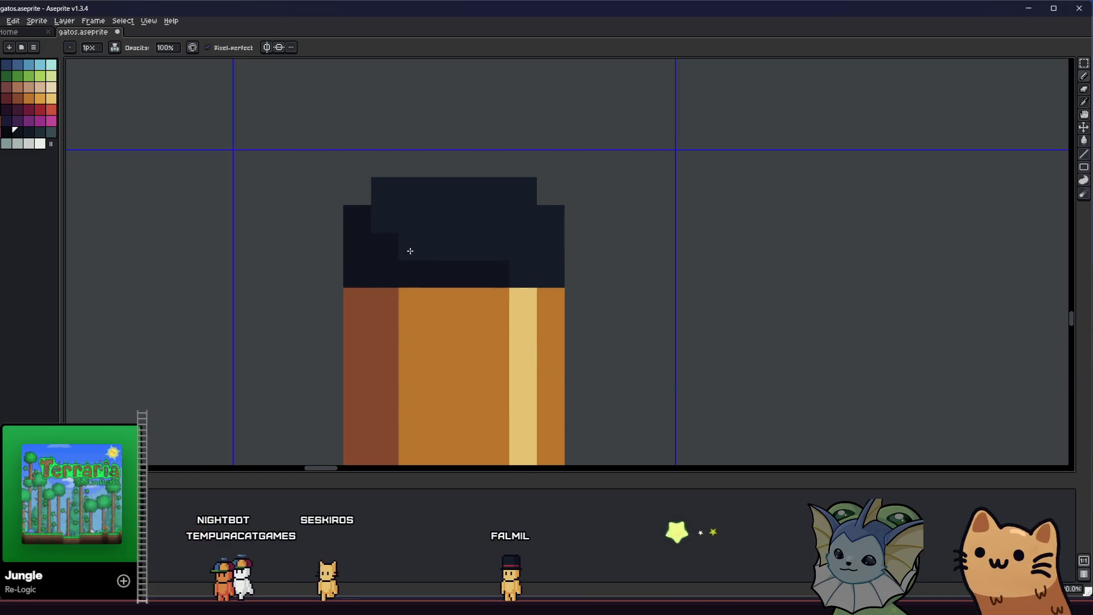
click(38, 130)
scroll(514, 213, down, 5)
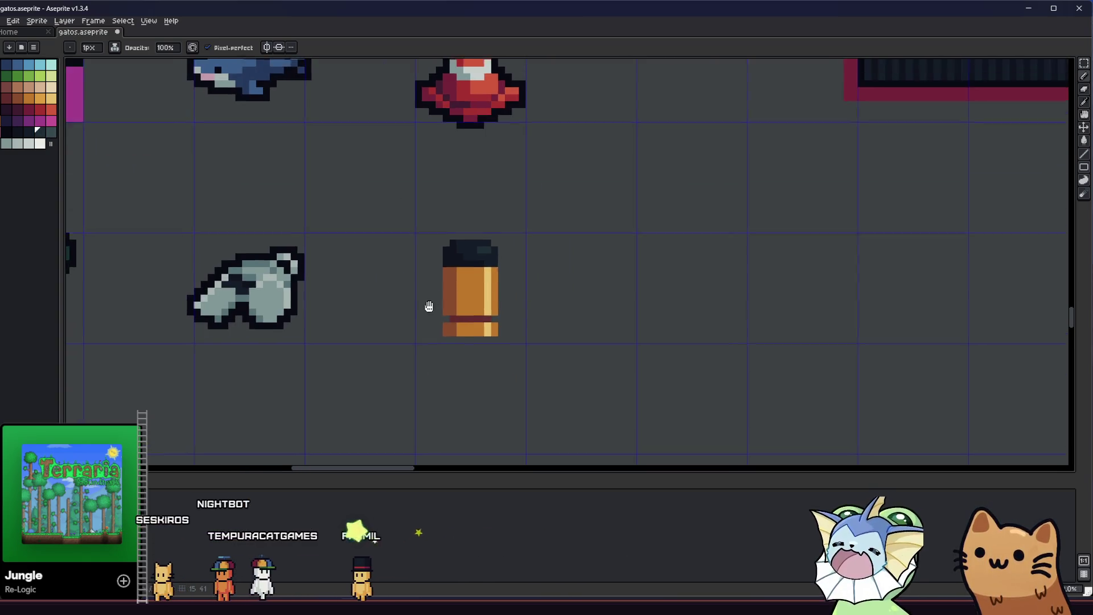
scroll(478, 316, down, 2)
scroll(468, 330, up, 5)
key(i)
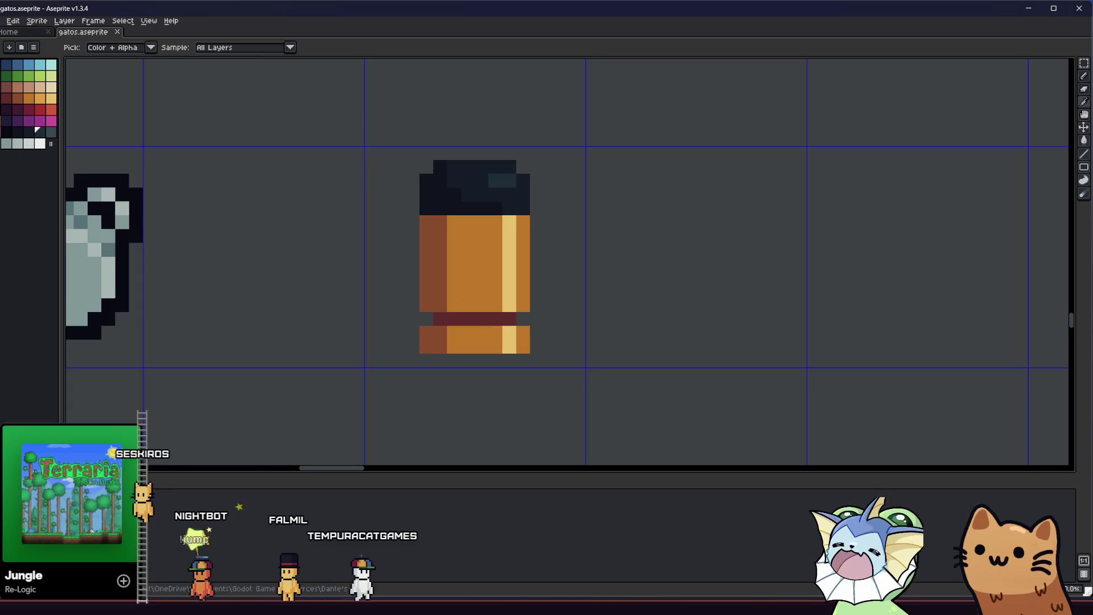
key(b)
scroll(333, 304, up, 1)
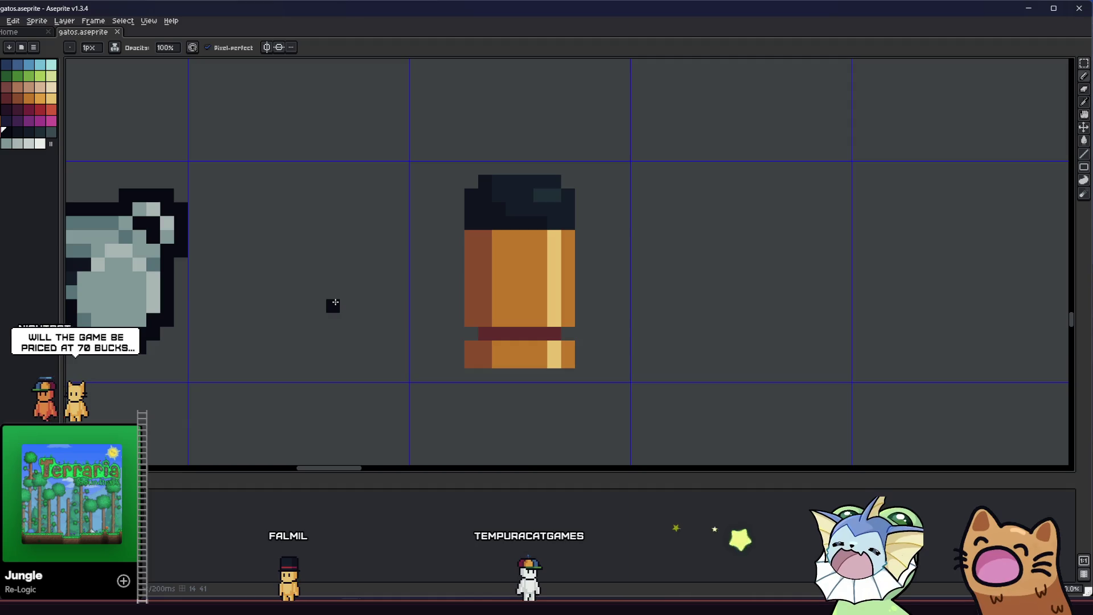
Place the two dark eye pixels on the bottle's face, redoing a misplaced one.
click(483, 306)
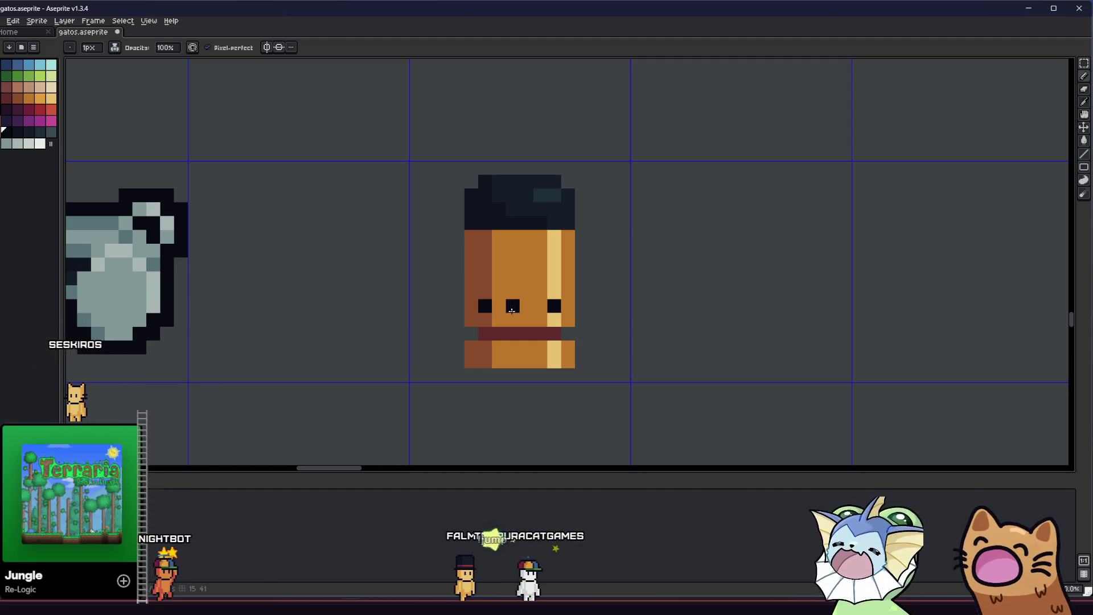
key(ctrl+z)
key(ctrl+z)
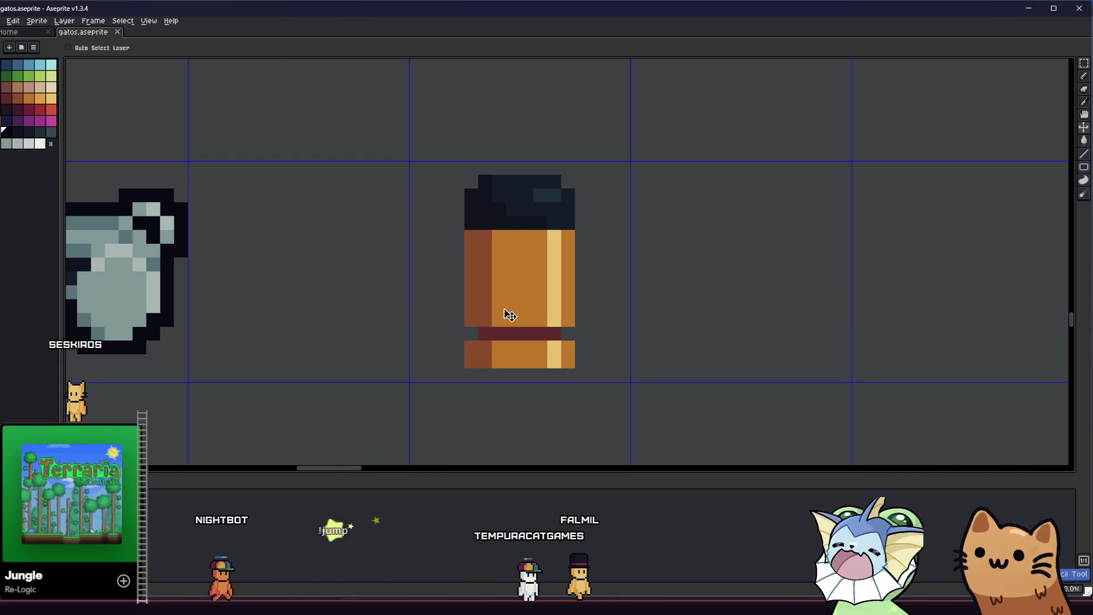
click(484, 296)
click(539, 293)
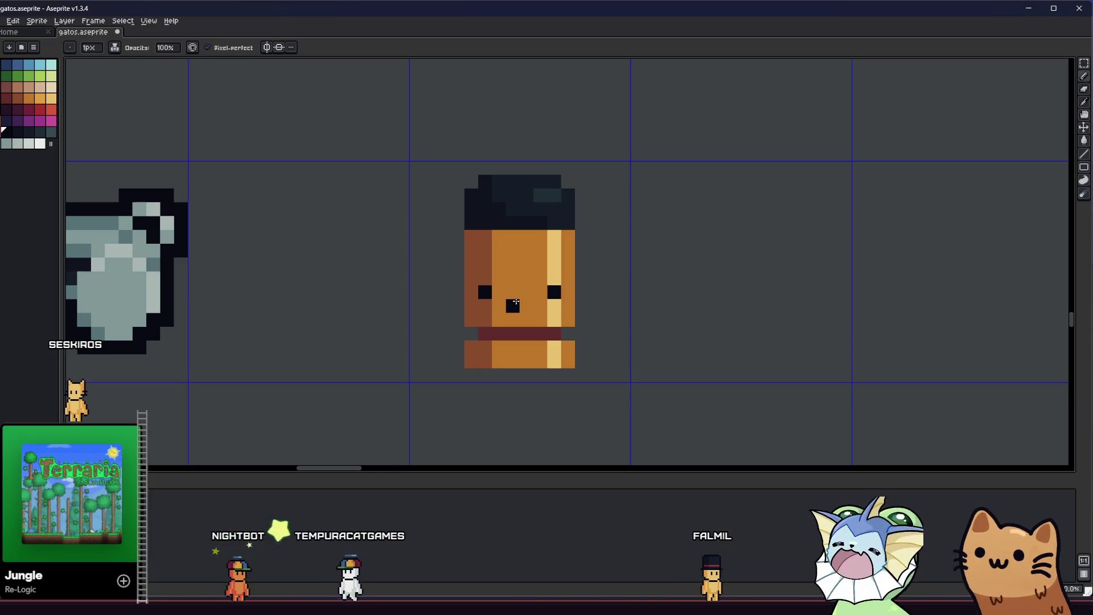
scroll(514, 304, down, 2)
scroll(537, 368, down, 2)
scroll(586, 362, down, 4)
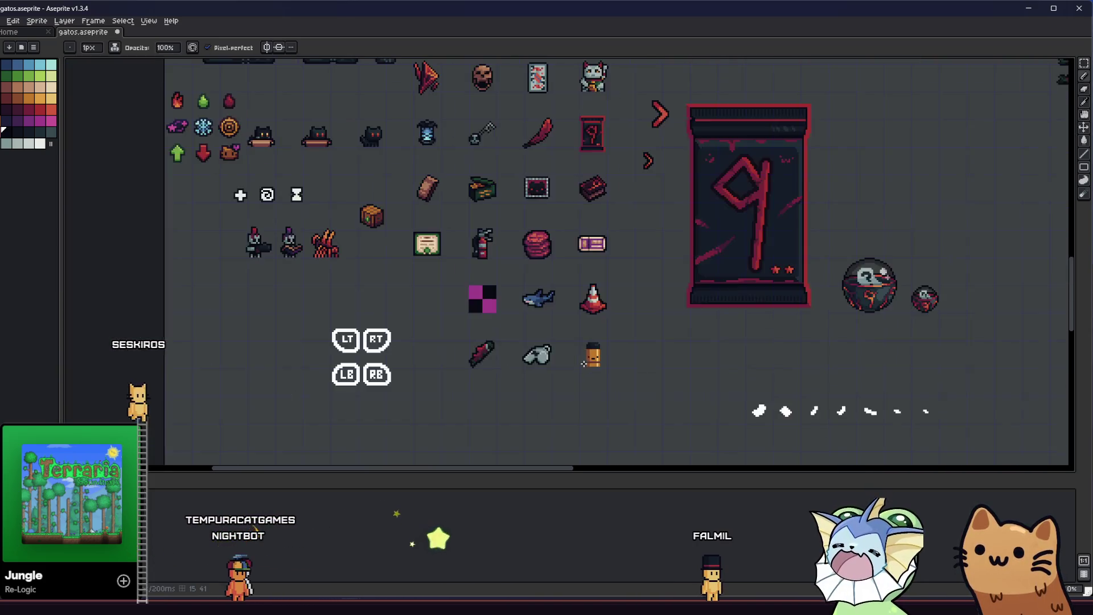
scroll(586, 362, up, 6)
Draw the mouth and red band marks across the bottle's lower body.
click(641, 320)
scroll(547, 325, down, 5)
scroll(382, 344, up, 3)
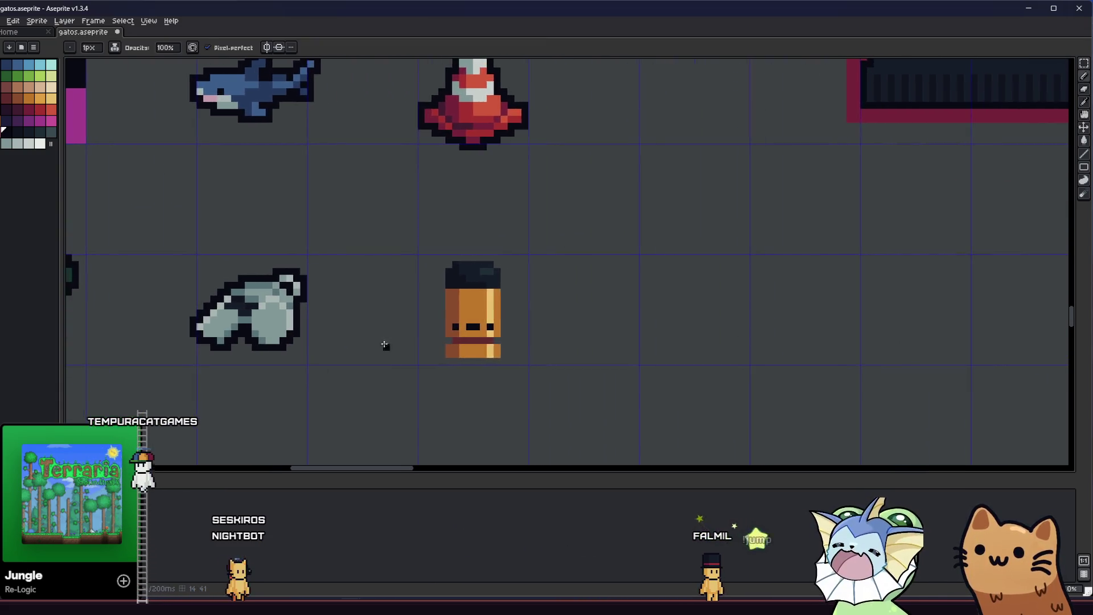
scroll(382, 344, down, 4)
right_click(504, 282)
click(427, 324)
scroll(427, 333, up, 5)
scroll(458, 335, up, 1)
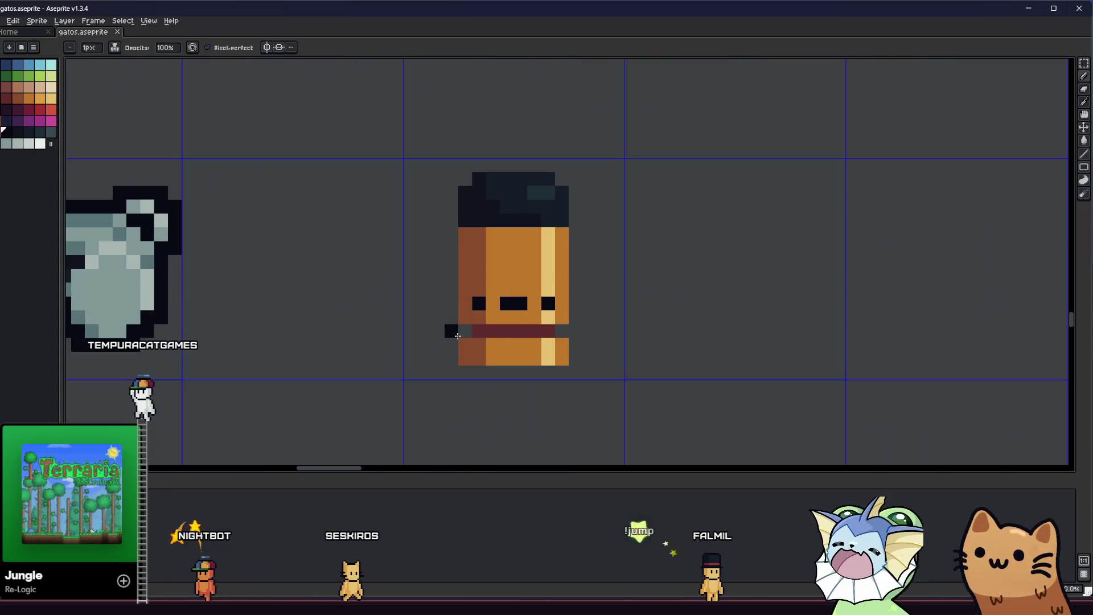
key(m)
Move the face section and the band above it down to close the gap on the bottle.
drag(445, 269, 586, 355)
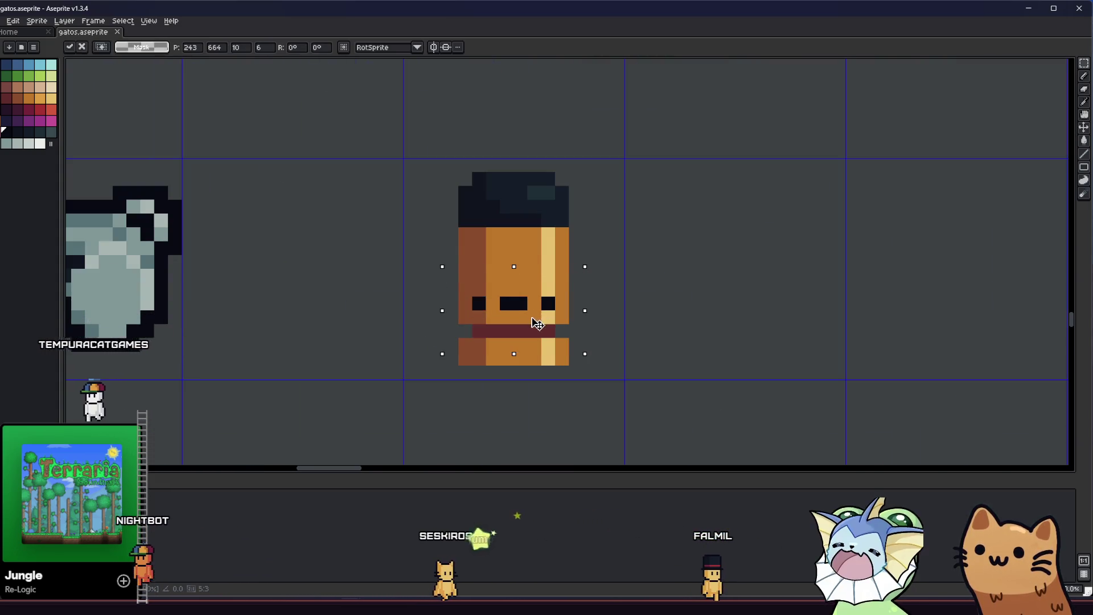
drag(536, 323, 536, 337)
click(598, 213)
mouse_move(444, 239)
mouse_down()
mouse_move(571, 270)
mouse_move(542, 291)
mouse_up()
click(597, 213)
scroll(513, 256, up, 1)
scroll(470, 214, down, 2)
drag(418, 144, 521, 187)
click(530, 222)
scroll(479, 197, down, 2)
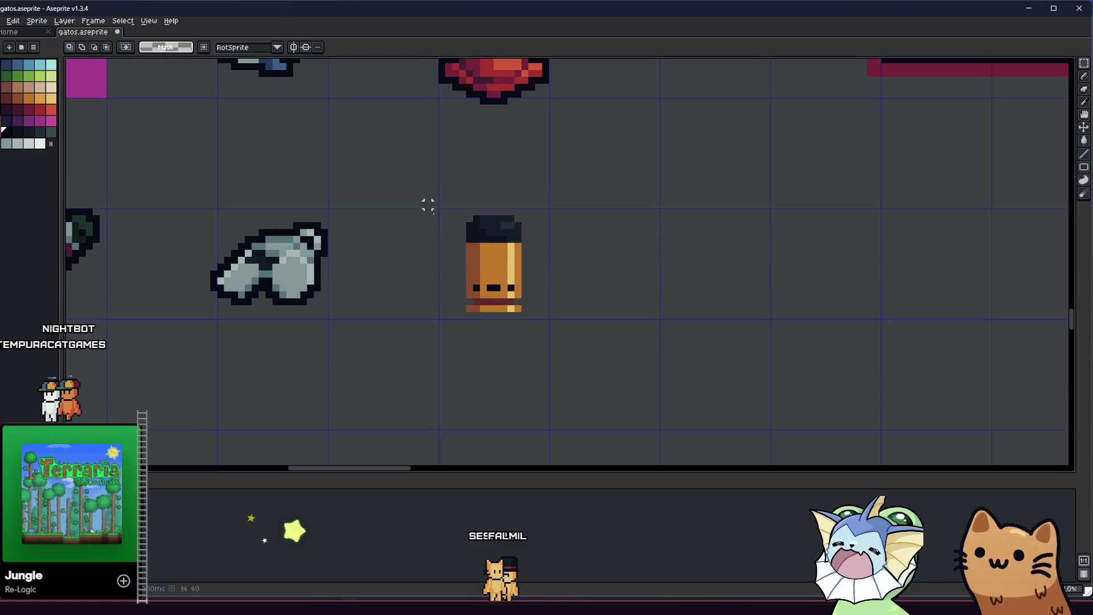
Select the whole bottle and apply a dark outline around it with the Outline FX.
drag(419, 175, 557, 333)
key(shift+o)
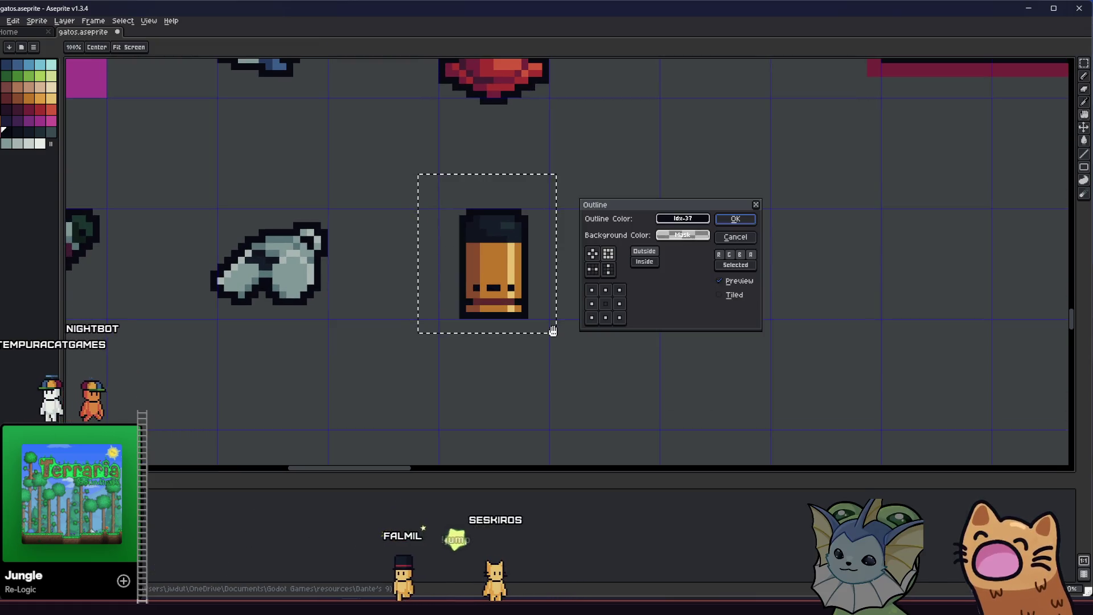
click(735, 218)
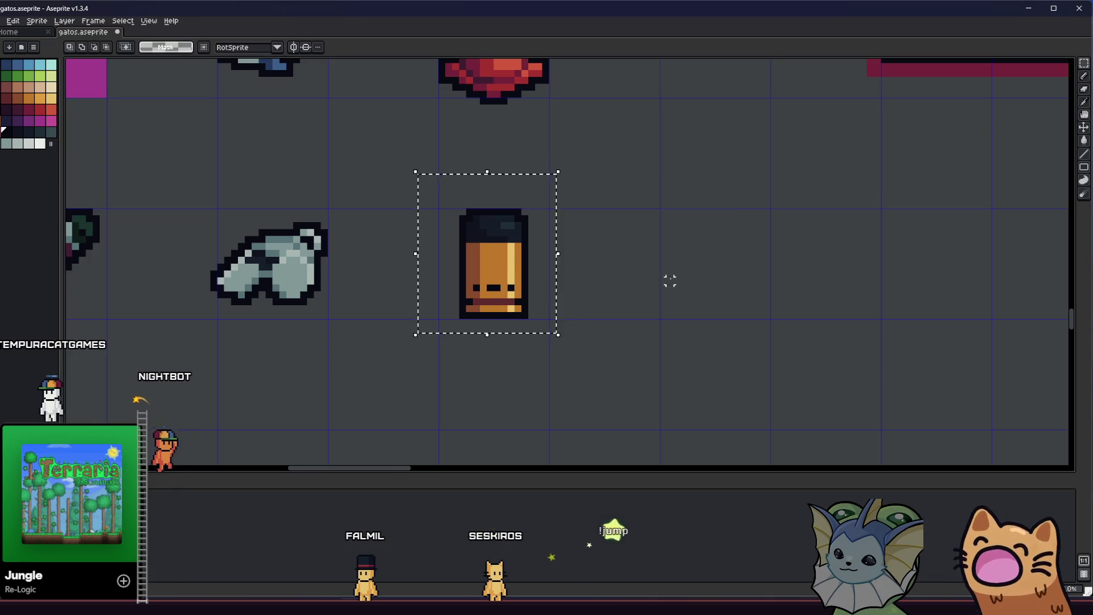
key(ctrl+d)
scroll(677, 274, down, 2)
scroll(650, 291, down, 1)
scroll(619, 309, down, 1)
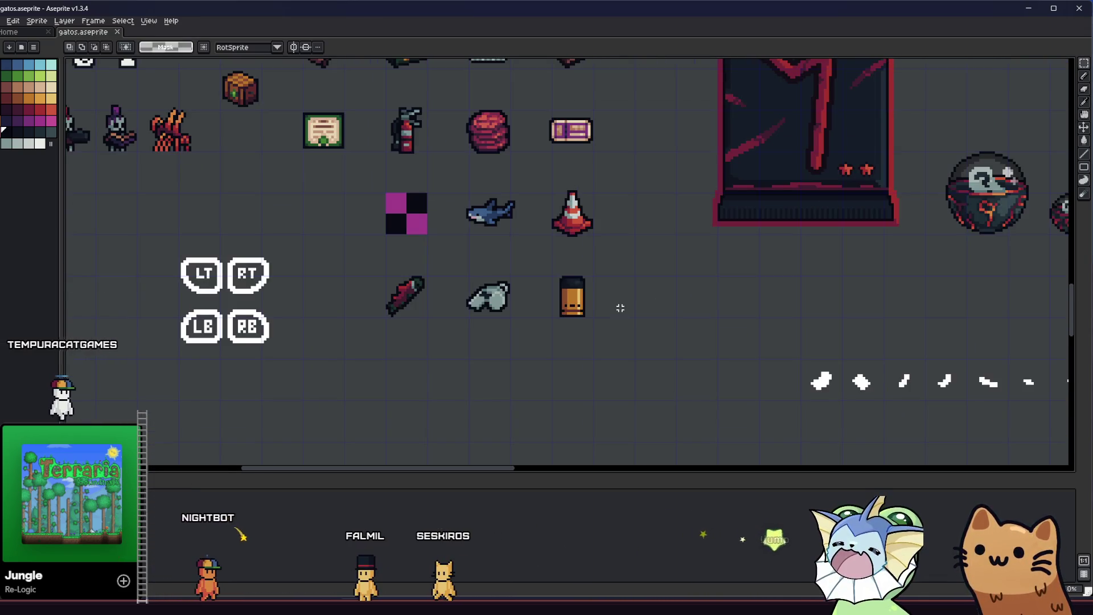
drag(621, 309, 521, 329)
scroll(513, 317, up, 4)
key(alt)
scroll(469, 304, up, 4)
Fill the cap's upper area with lighter teal and paint a dark brown strip across the body top.
click(47, 126)
key(ctrl+z)
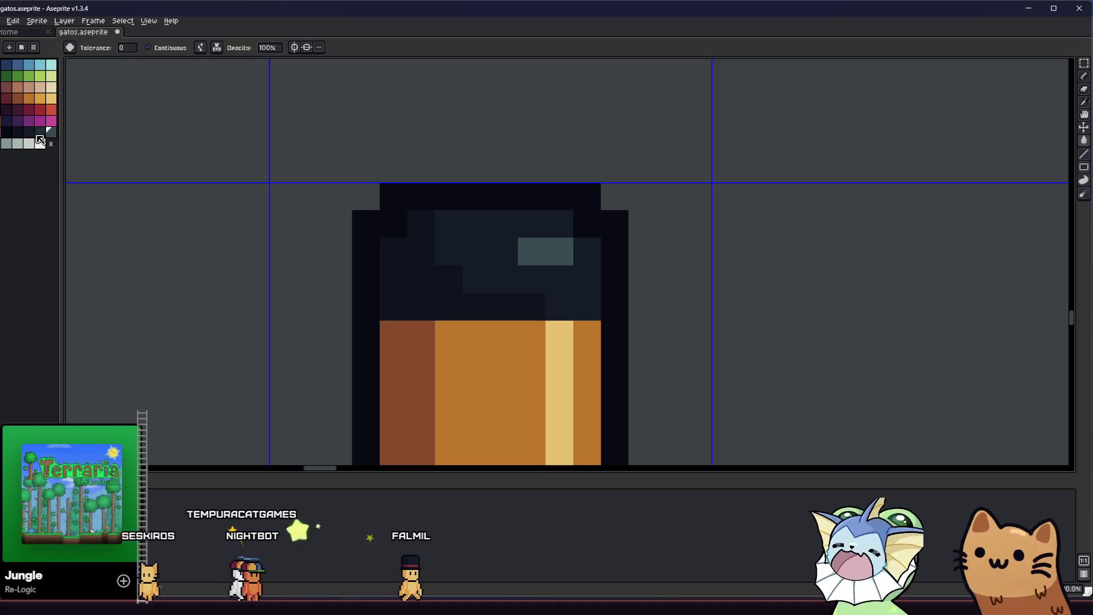
click(36, 128)
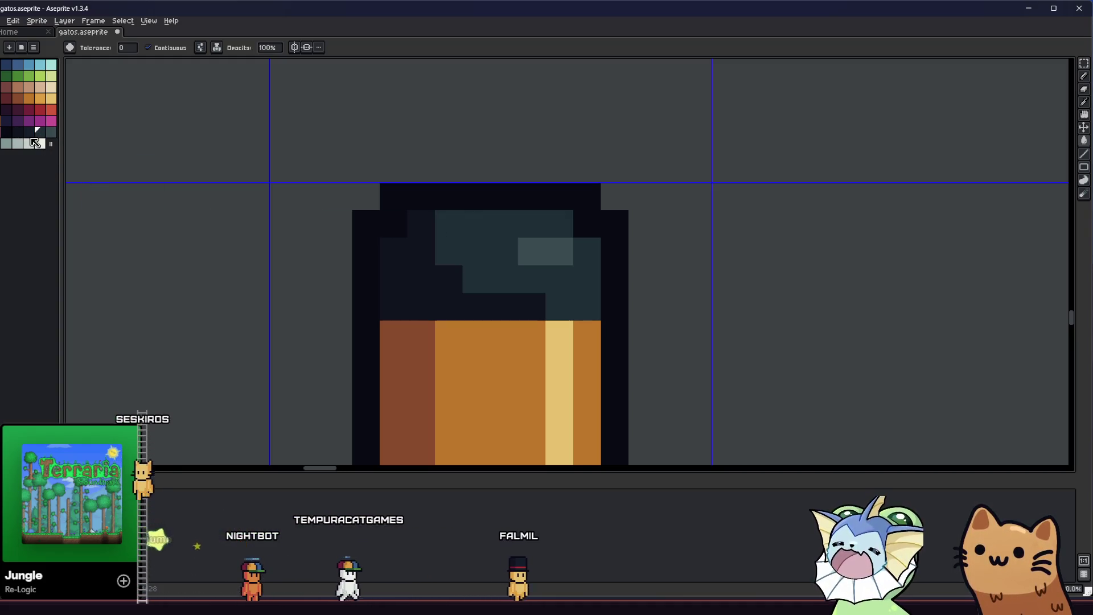
scroll(342, 325, down, 3)
scroll(342, 325, down, 4)
drag(340, 308, 340, 367)
scroll(359, 333, up, 3)
scroll(359, 333, down, 2)
scroll(418, 335, up, 5)
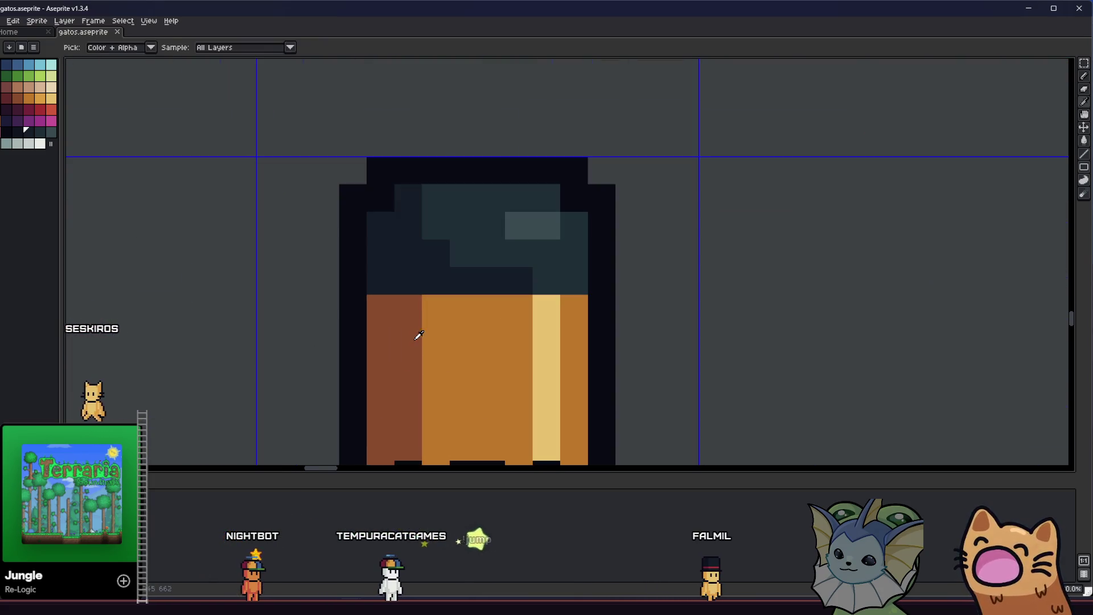
drag(427, 306, 500, 314)
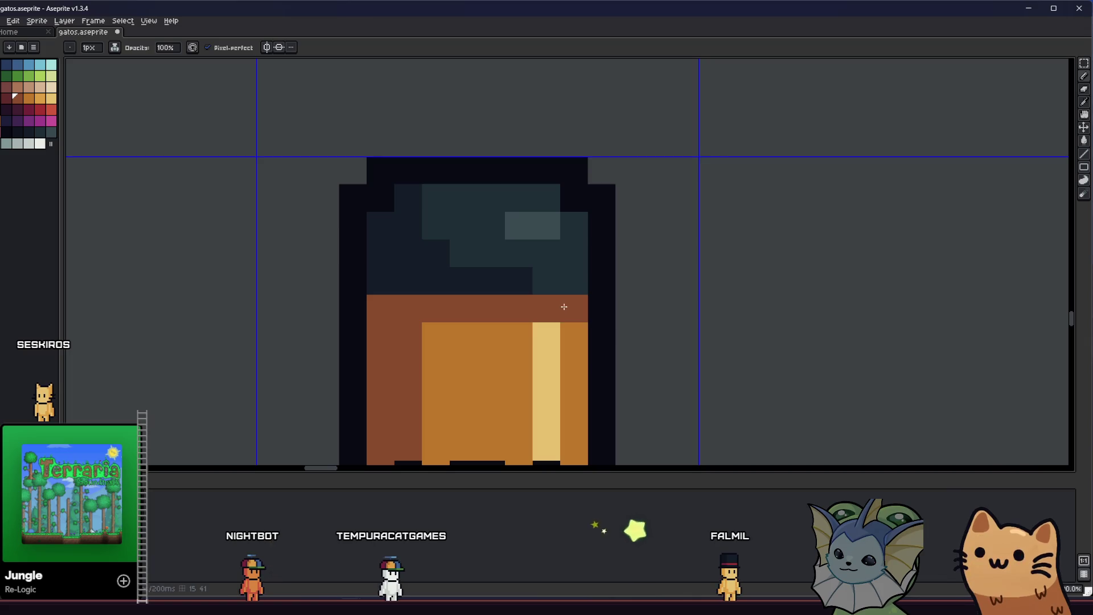
key(alt)
scroll(521, 333, down, 3)
scroll(461, 342, down, 3)
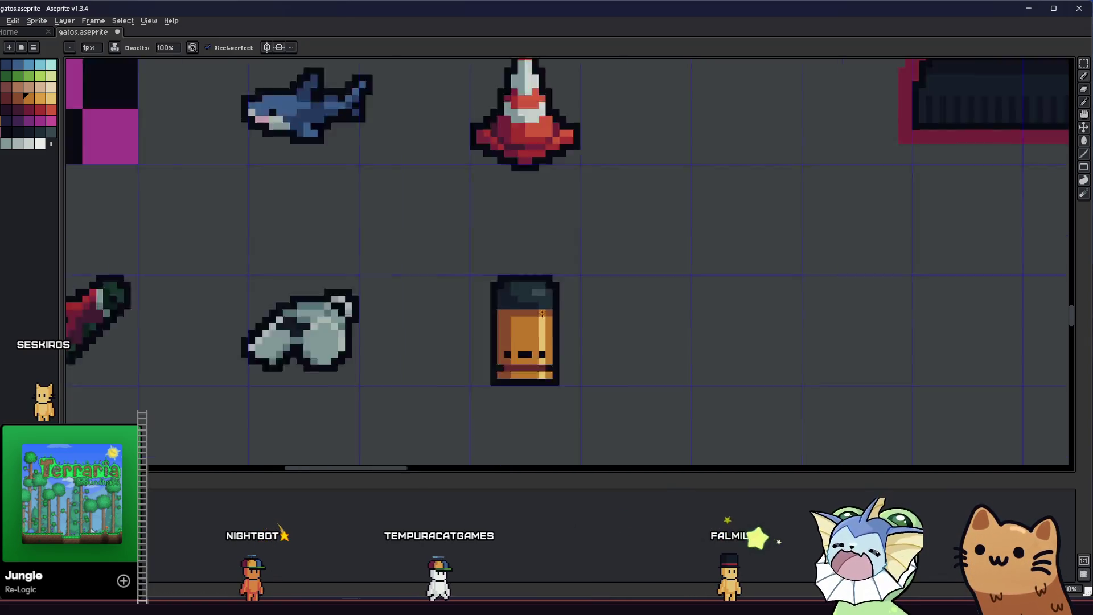
scroll(461, 342, down, 2)
mouse_move(456, 351)
mouse_down()
mouse_move(399, 355)
mouse_move(234, 320)
mouse_move(338, 329)
mouse_up()
scroll(400, 354, down, 1)
scroll(400, 354, down, 2)
scroll(373, 354, up, 4)
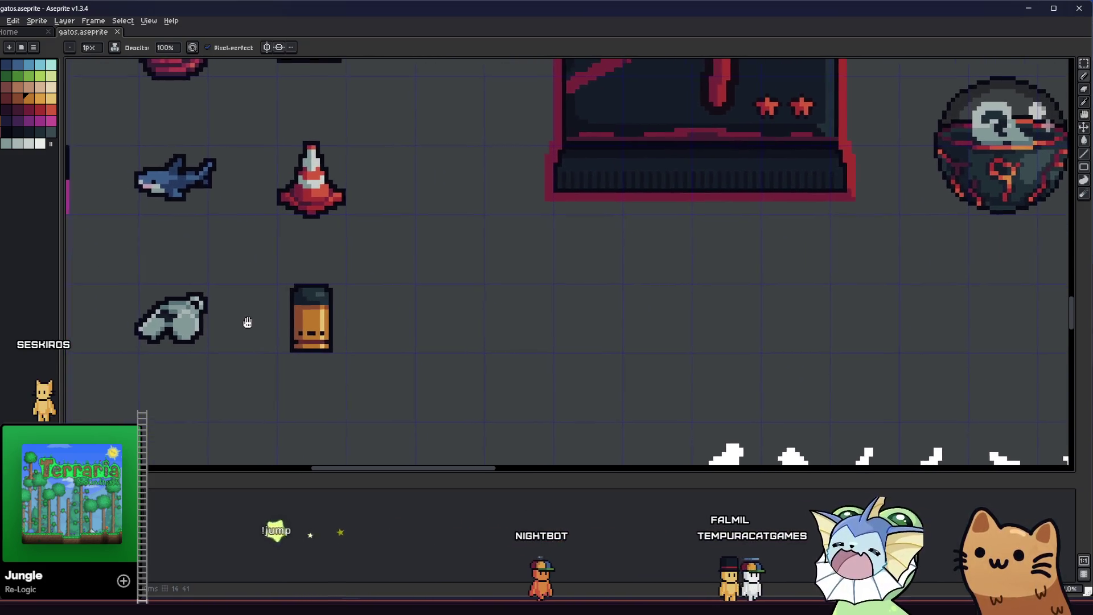
scroll(338, 329, down, 1)
scroll(338, 329, down, 3)
scroll(333, 333, up, 3)
scroll(334, 334, up, 1)
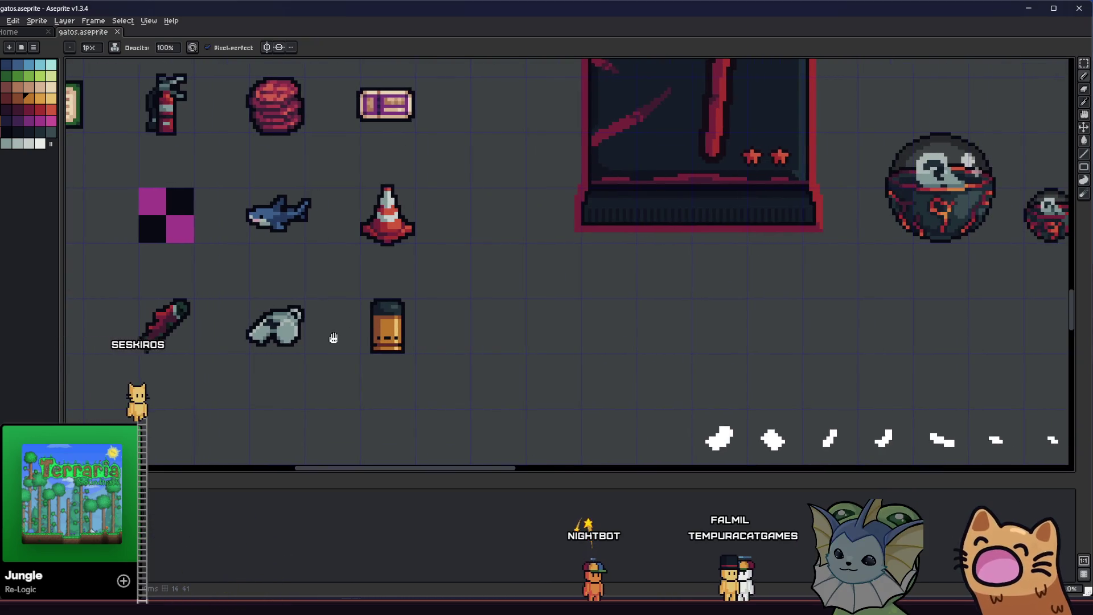
scroll(334, 334, up, 1)
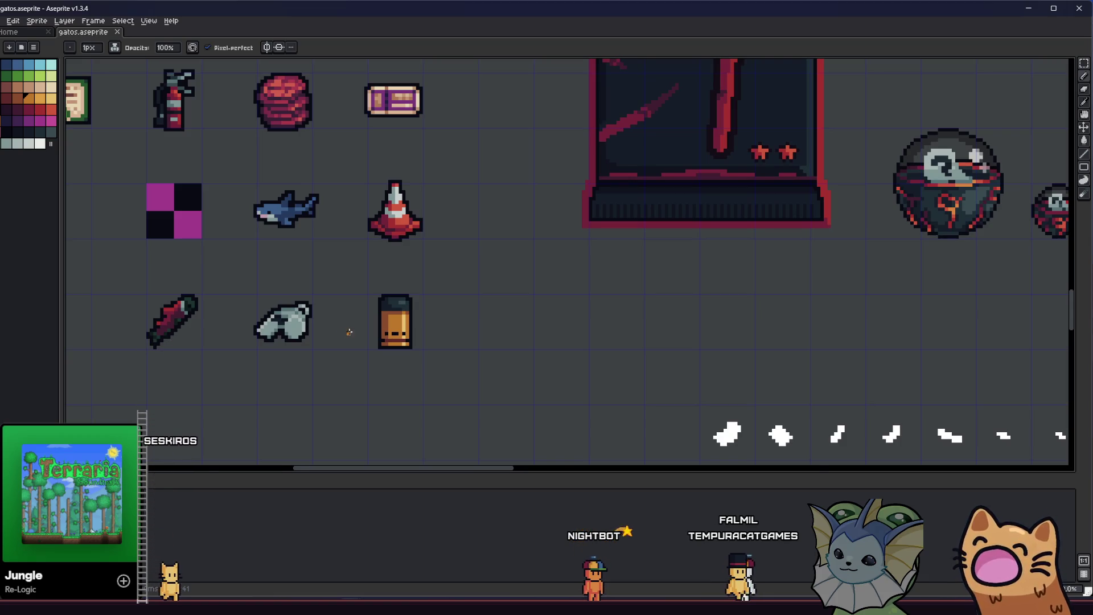
scroll(345, 332, down, 3)
scroll(332, 343, up, 2)
drag(305, 340, 423, 365)
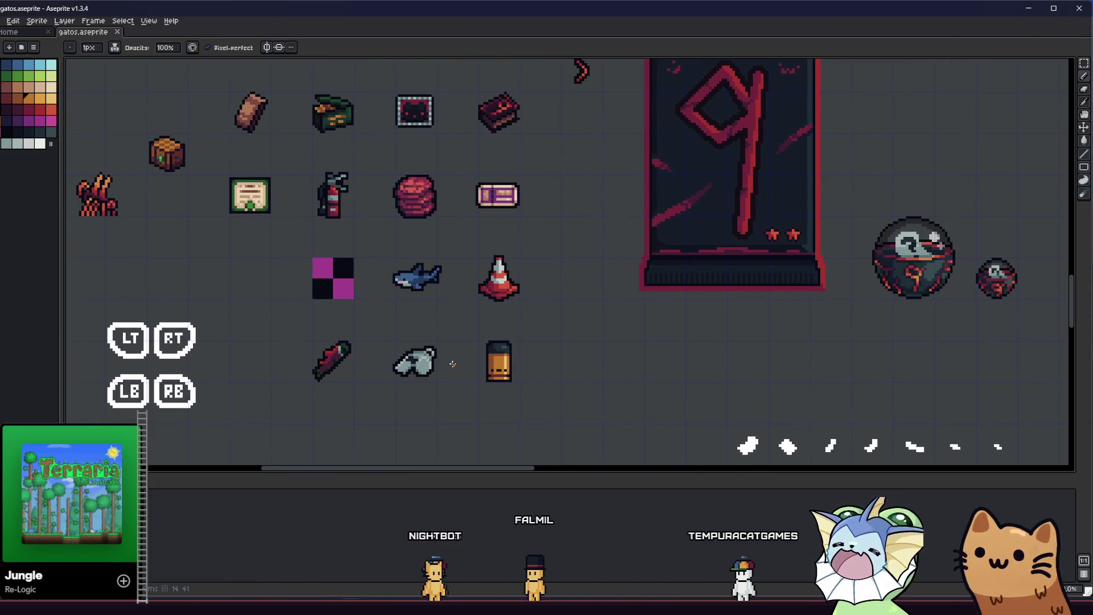
scroll(453, 364, up, 3)
scroll(478, 333, up, 2)
key(alt)
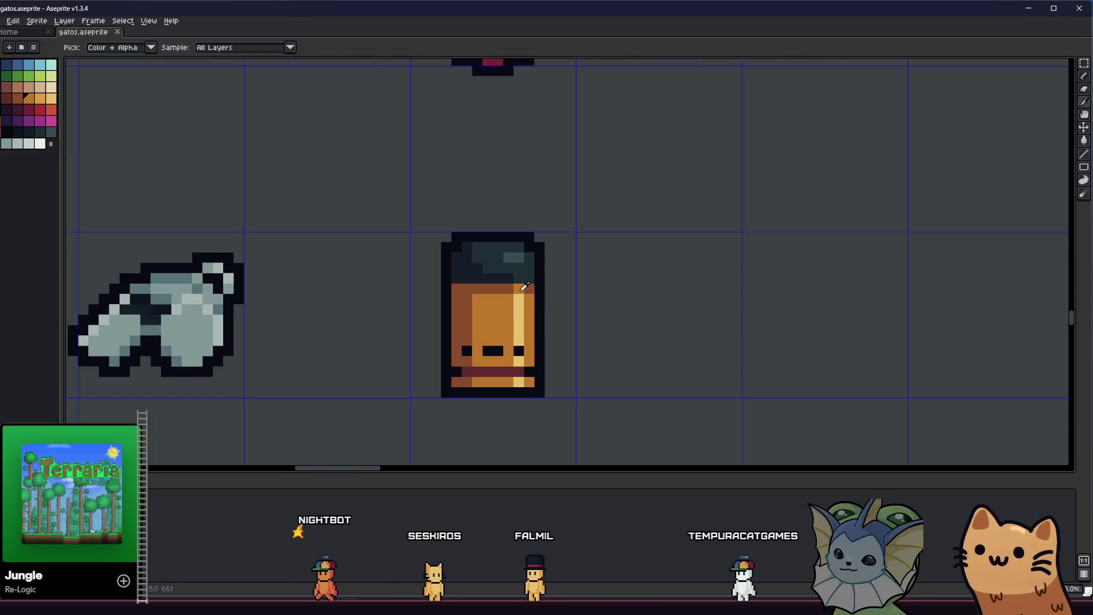
scroll(525, 288, down, 2)
scroll(512, 342, down, 2)
scroll(504, 363, down, 3)
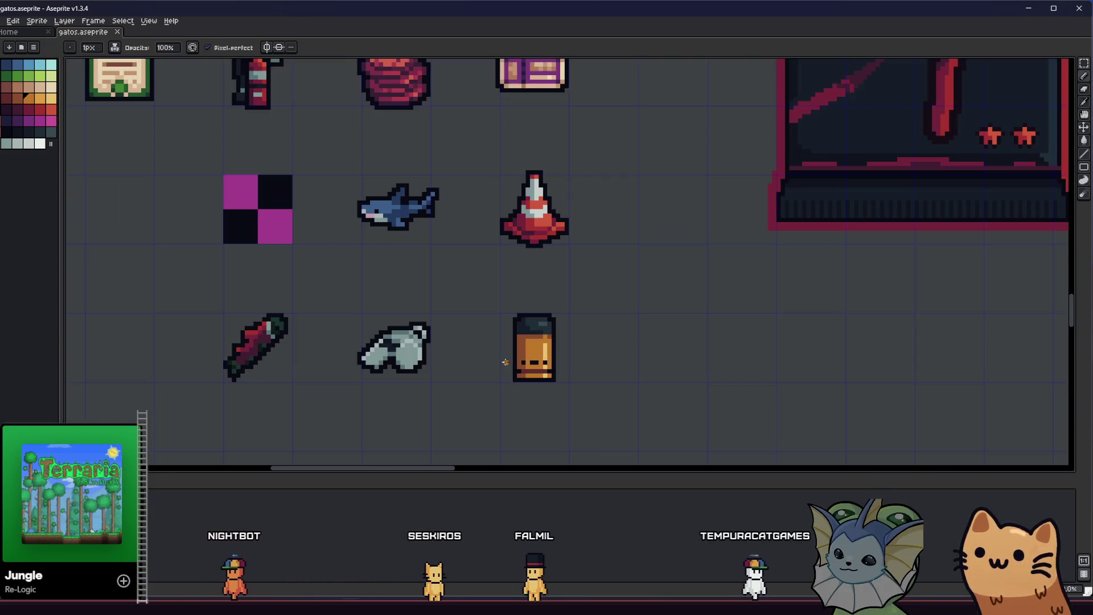
scroll(503, 363, down, 2)
scroll(512, 358, up, 2)
mouse_move(505, 363)
mouse_down()
mouse_move(534, 365)
mouse_move(416, 356)
mouse_move(401, 341)
mouse_up()
scroll(316, 342, up, 2)
drag(319, 342, 313, 331)
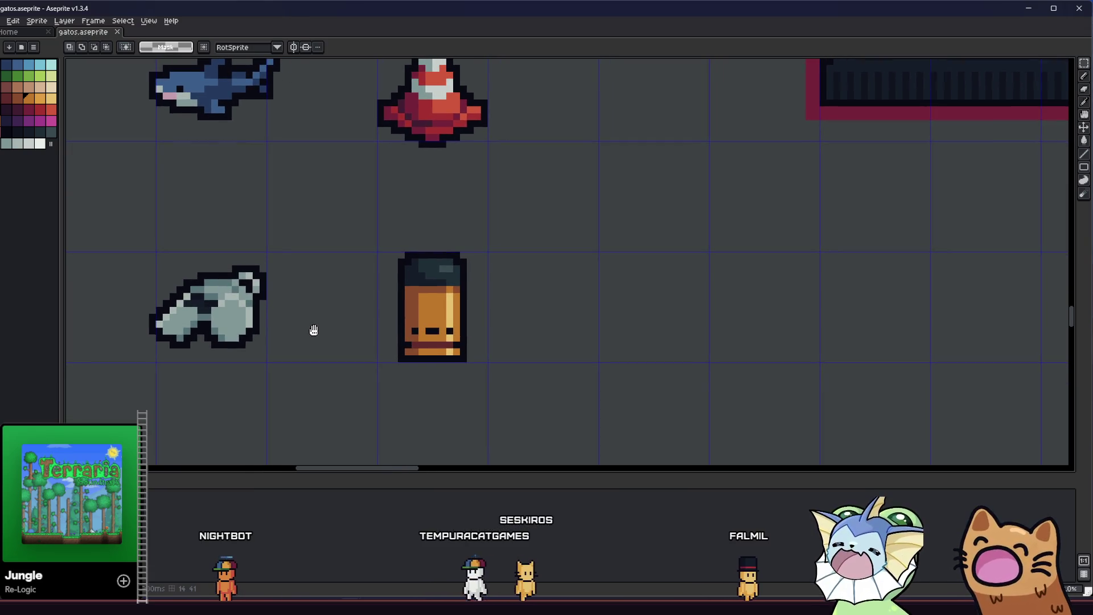
mouse_move(315, 331)
mouse_down()
mouse_move(547, 333)
mouse_move(743, 367)
mouse_move(299, 334)
mouse_up()
scroll(726, 358, down, 2)
scroll(742, 363, up, 3)
scroll(394, 333, up, 2)
scroll(404, 331, down, 4)
scroll(404, 331, down, 4)
scroll(403, 331, up, 3)
scroll(402, 331, up, 2)
scroll(388, 332, up, 3)
scroll(389, 331, down, 2)
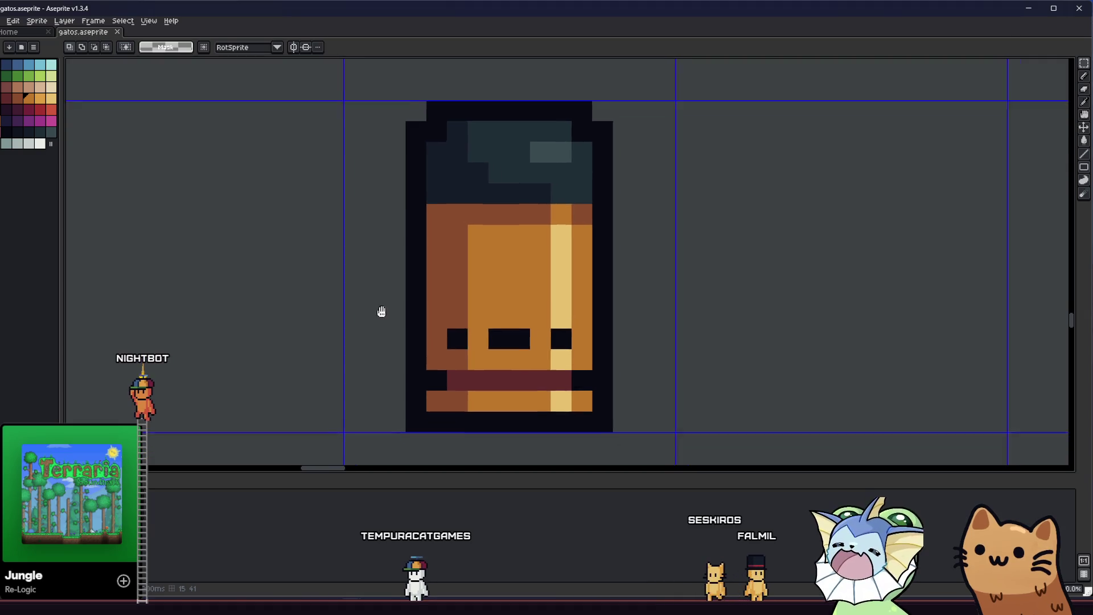
scroll(389, 316, down, 3)
mouse_move(393, 294)
mouse_down()
mouse_move(744, 335)
mouse_move(547, 323)
mouse_up()
scroll(745, 336, down, 2)
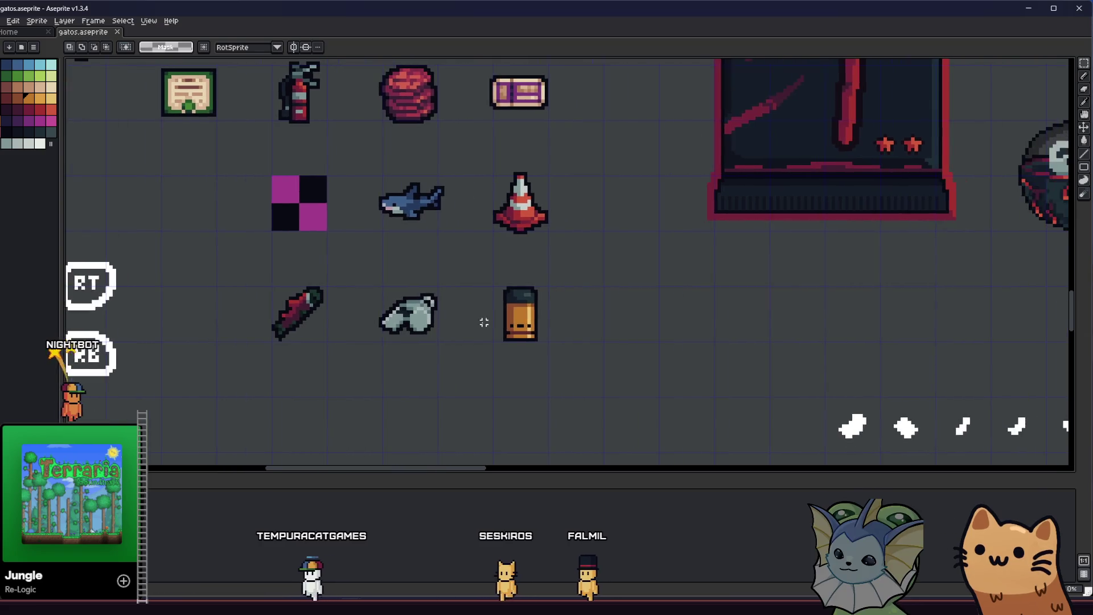
scroll(478, 323, up, 4)
scroll(383, 327, up, 1)
scroll(383, 326, down, 1)
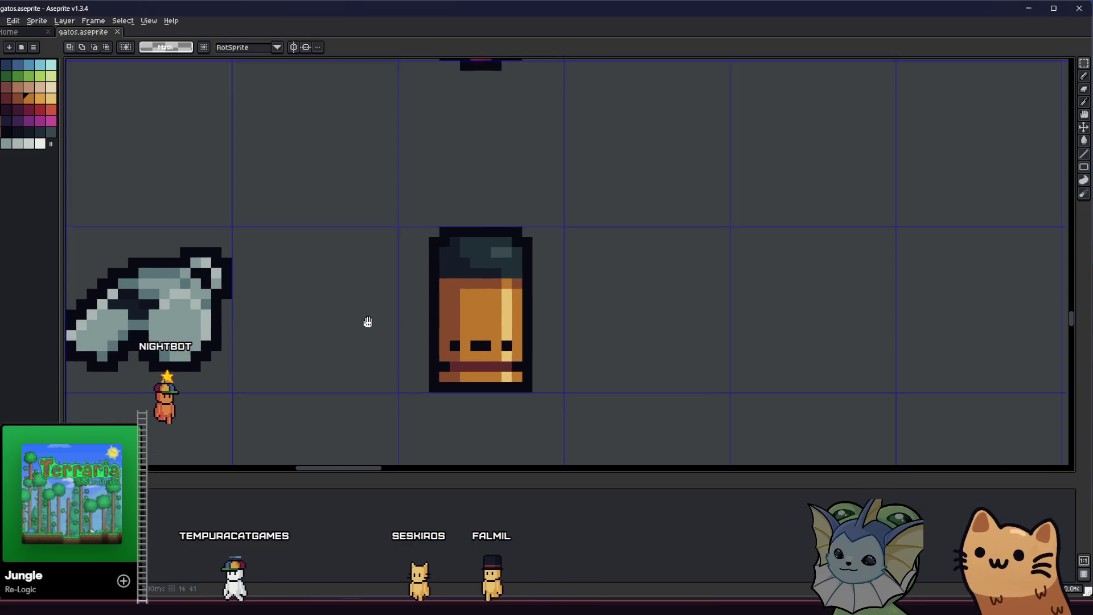
mouse_move(338, 316)
mouse_down()
mouse_move(547, 308)
mouse_move(376, 299)
mouse_move(715, 331)
mouse_move(559, 327)
mouse_up()
scroll(376, 303, up, 1)
scroll(365, 307, down, 3)
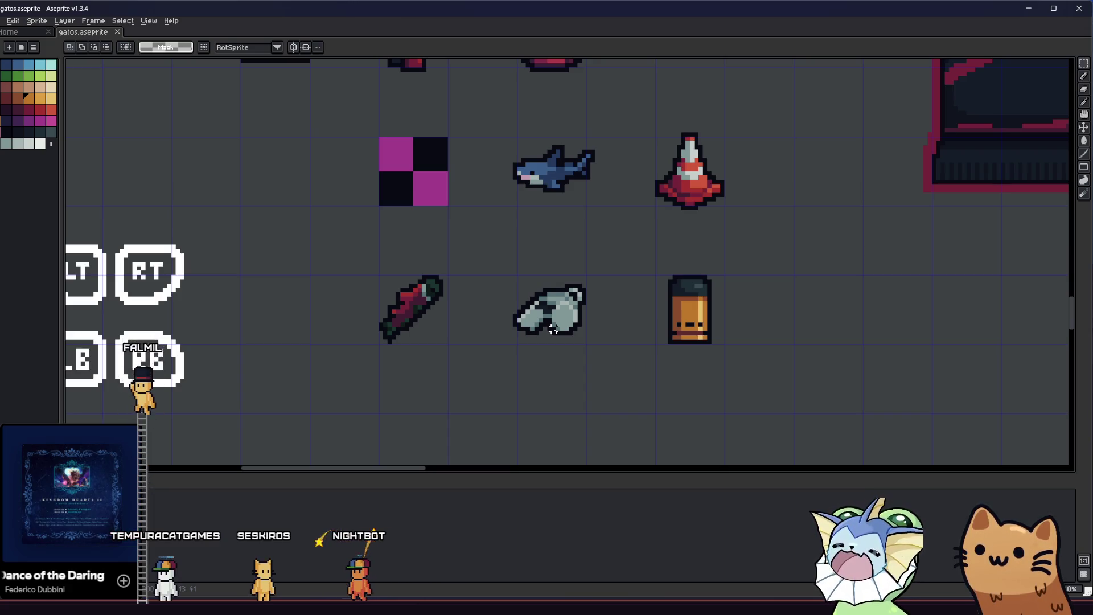
scroll(552, 331, up, 2)
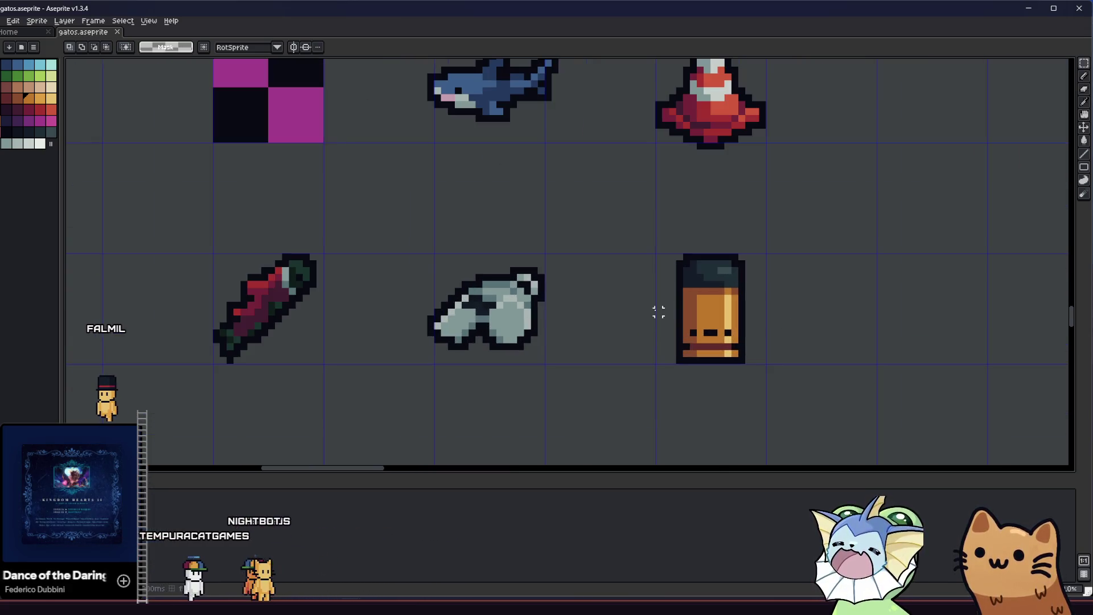
drag(663, 313, 603, 325)
scroll(603, 326, up, 2)
scroll(603, 326, down, 4)
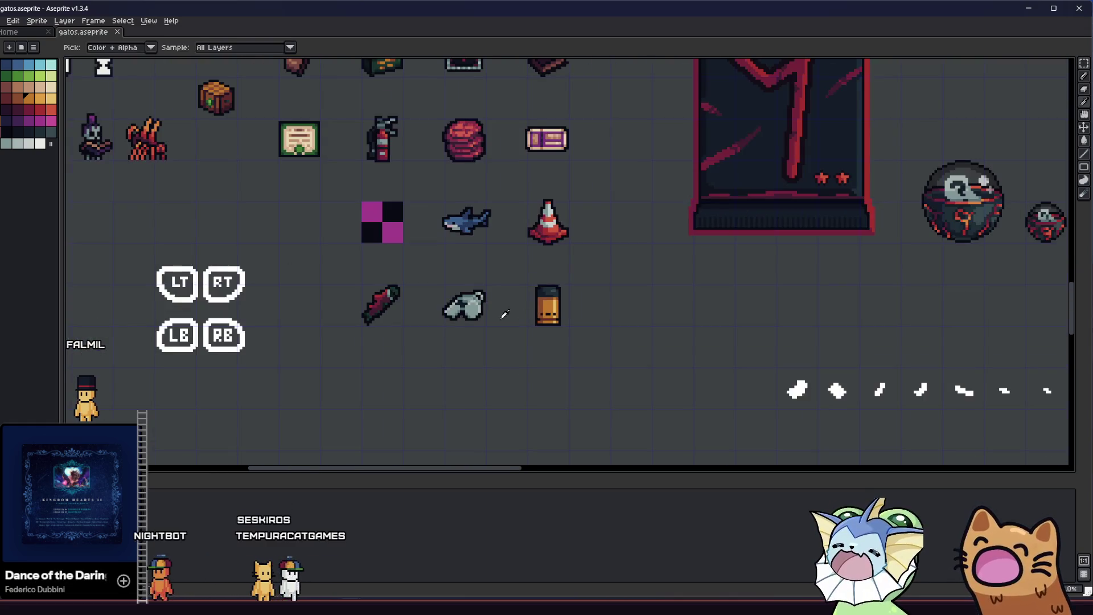
scroll(533, 342, down, 1)
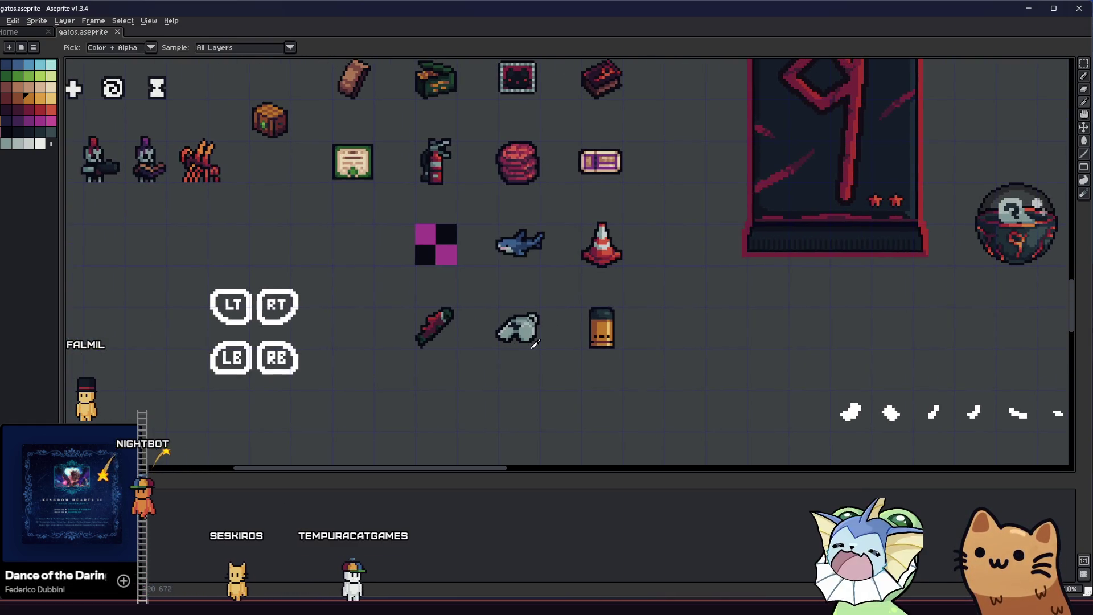
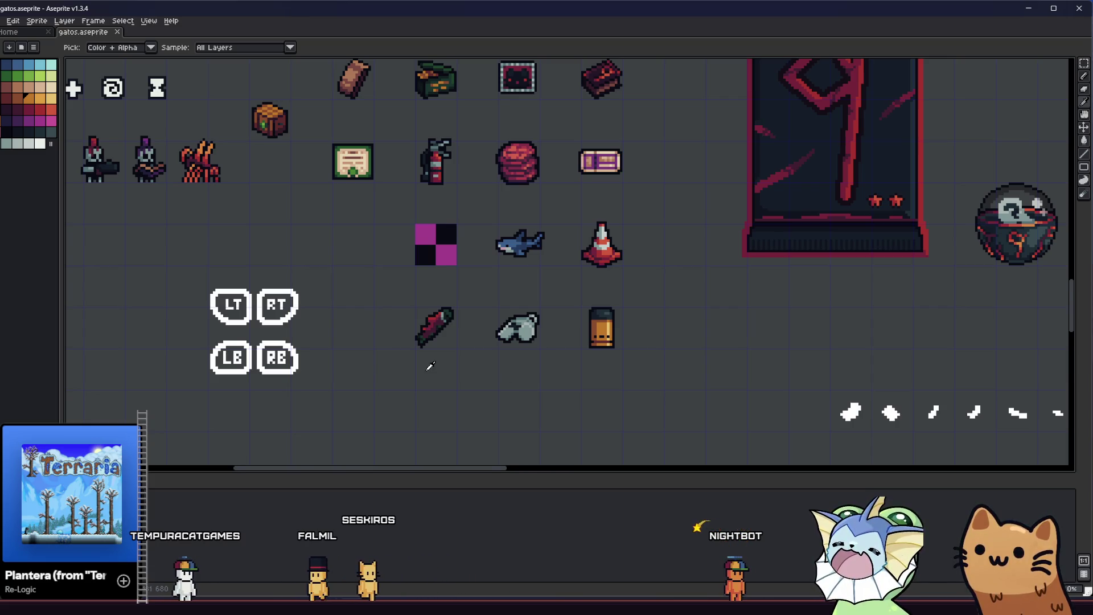
scroll(531, 380, up, 1)
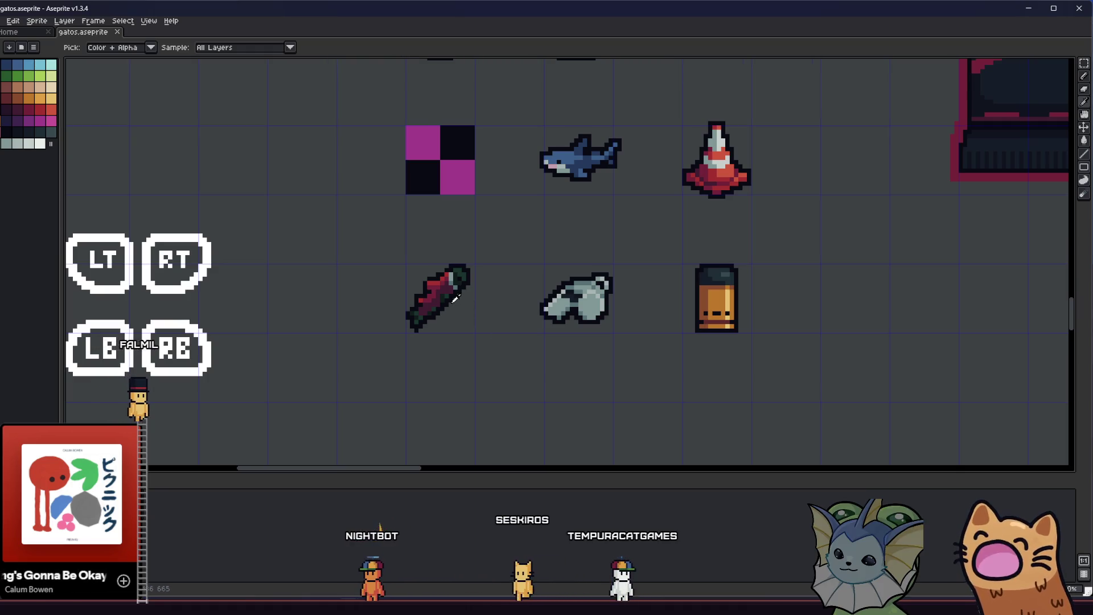
scroll(453, 297, up, 1)
scroll(454, 296, up, 1)
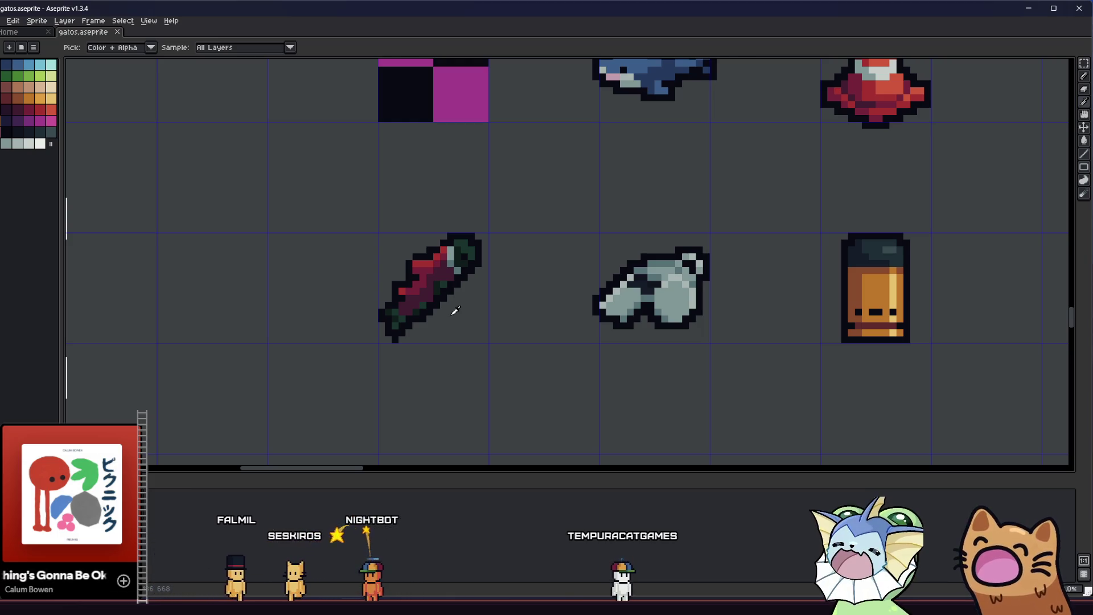
Draw a light-gray hollow oval for the cup body, then its inner rim and bottom line.
drag(453, 363, 434, 312)
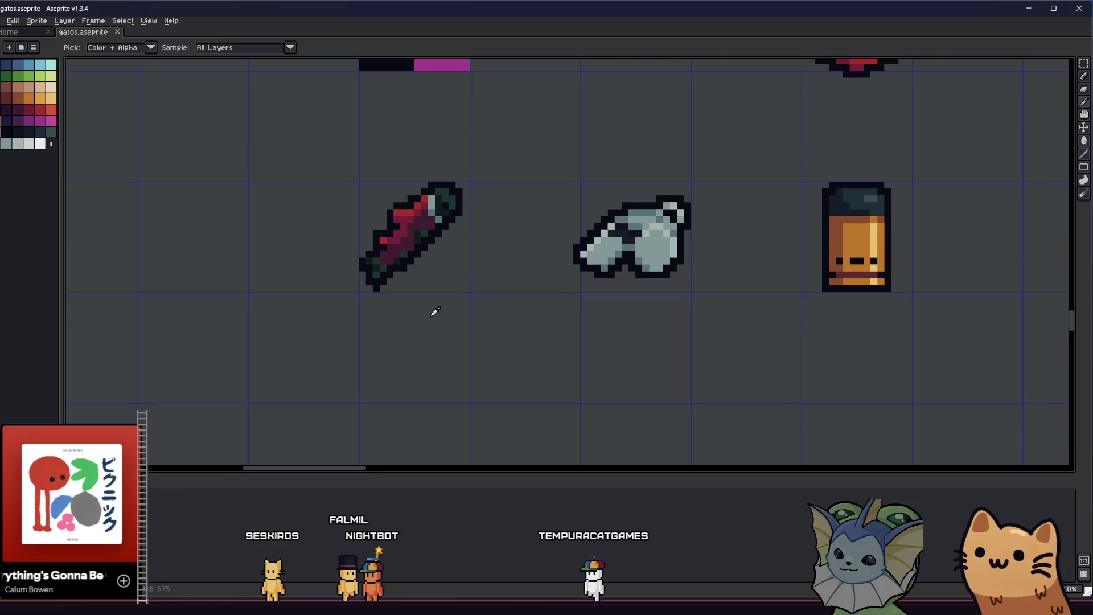
key(b)
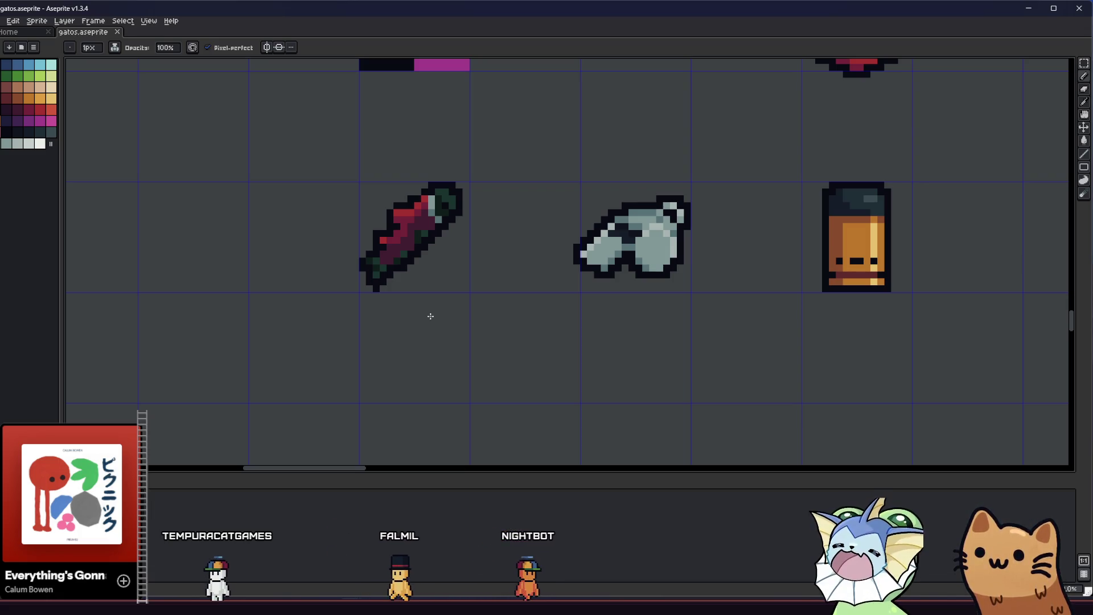
scroll(185, 279, down, 2)
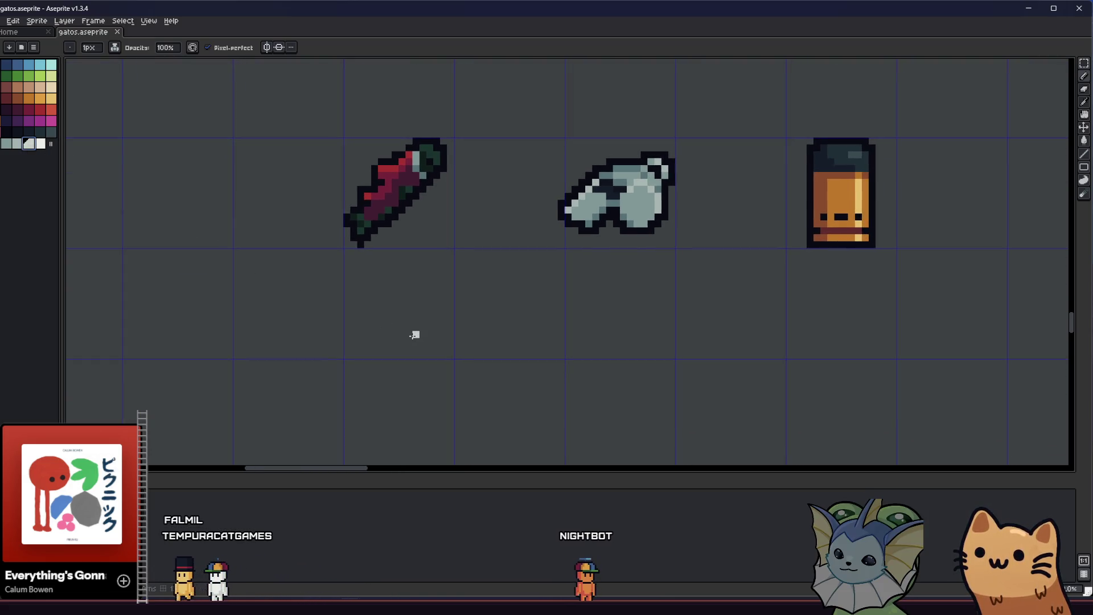
drag(353, 290, 391, 329)
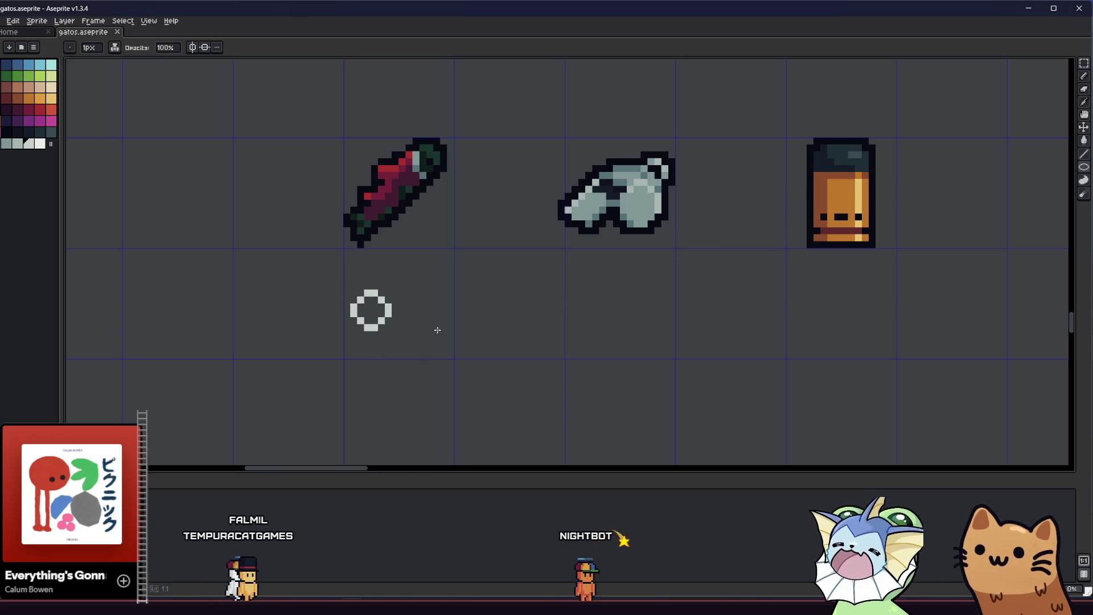
key(ctrl+z)
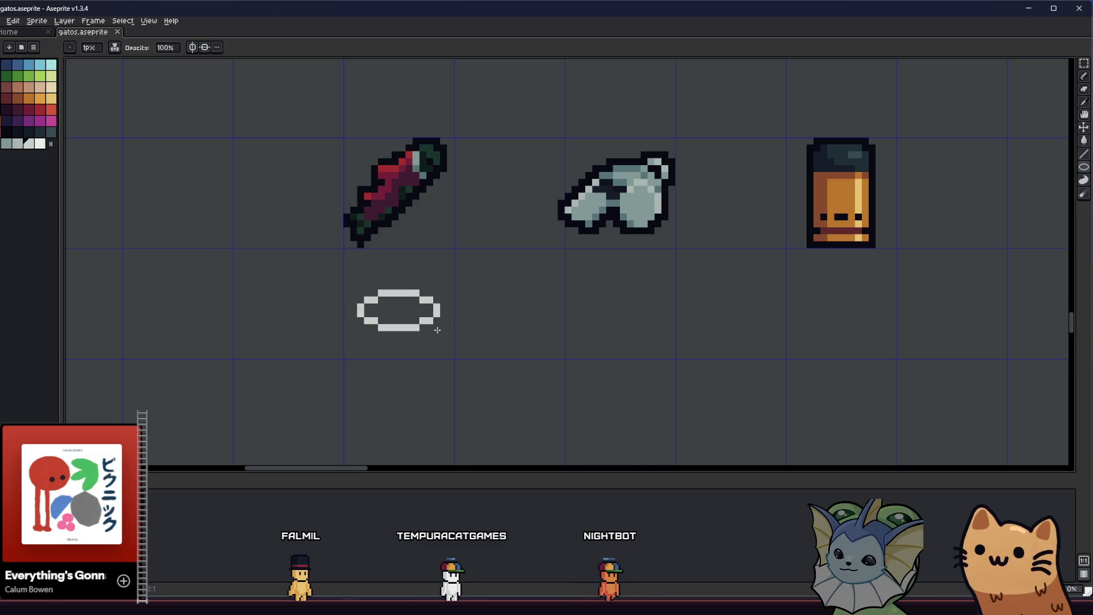
scroll(416, 347, up, 3)
mouse_move(260, 279)
mouse_down()
mouse_move(404, 358)
mouse_move(477, 333)
mouse_move(487, 273)
mouse_move(487, 335)
mouse_up()
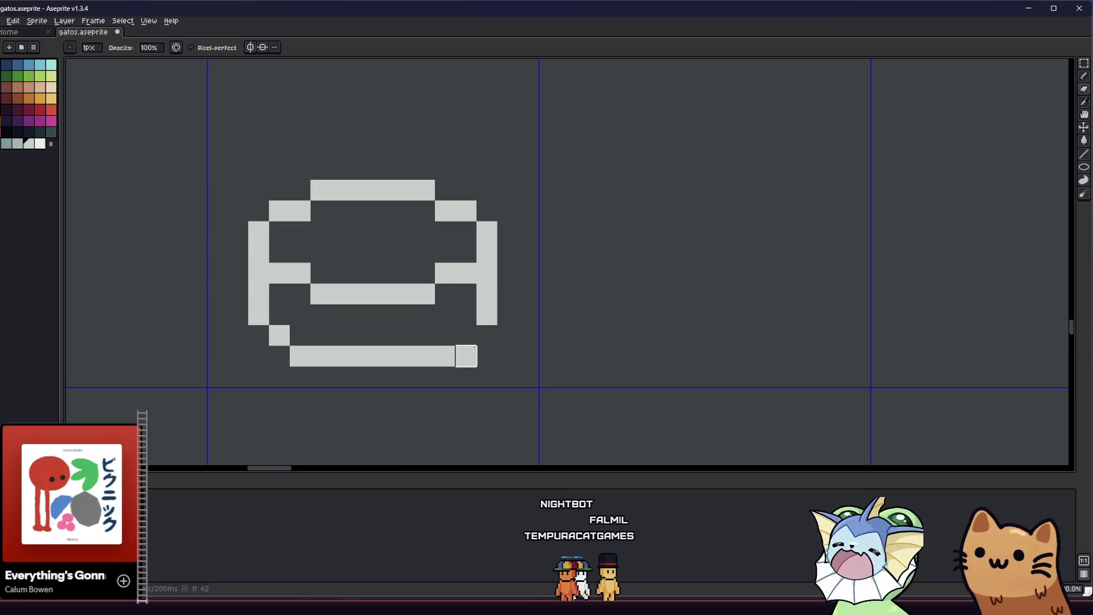
scroll(469, 331, down, 4)
scroll(410, 308, up, 3)
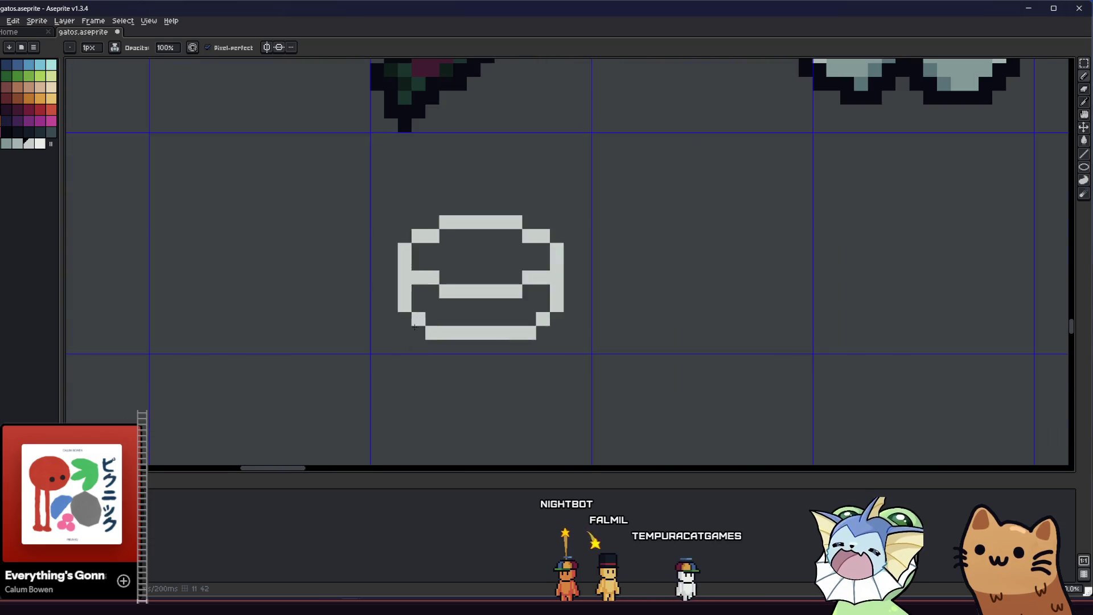
scroll(385, 324, up, 1)
Nudge the cup's upper part up one pixel and fill the resulting gap on its left side.
key(m)
drag(333, 223, 517, 325)
key(Up)
key(b)
click(347, 317)
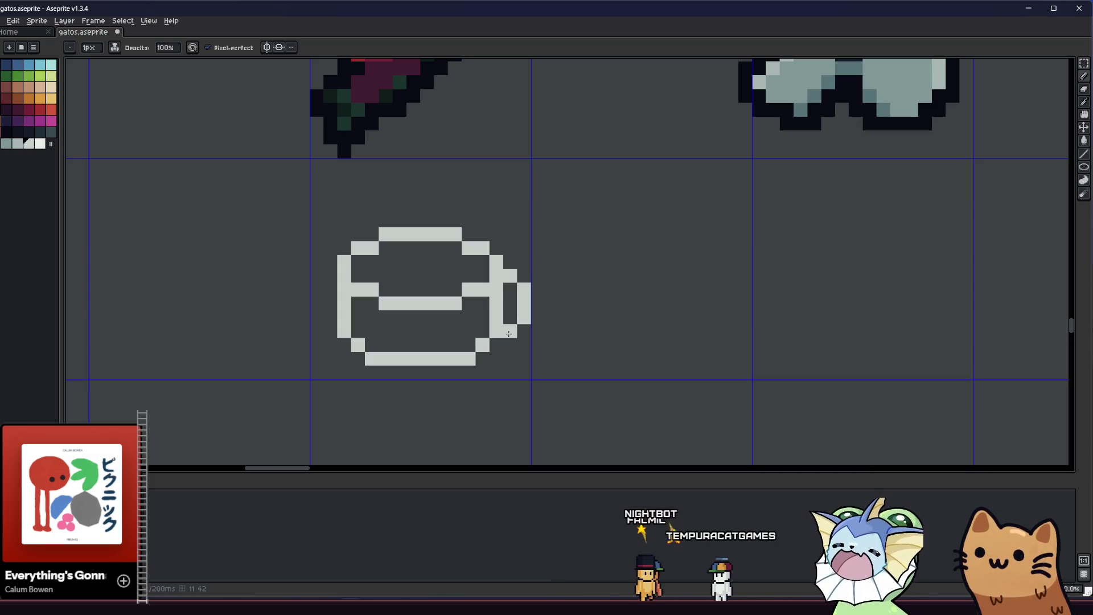
key(e)
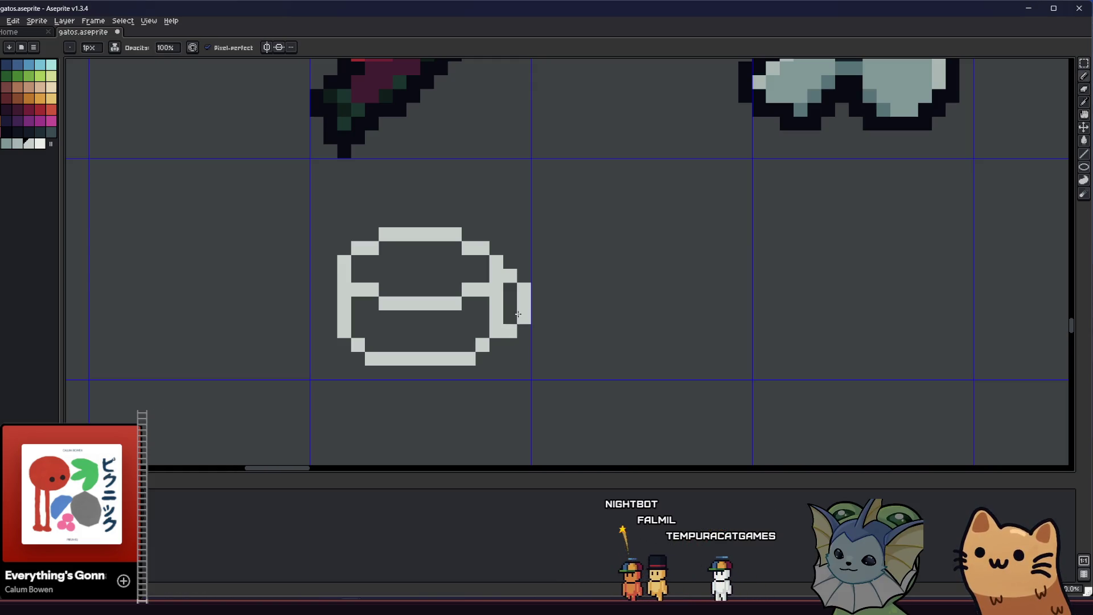
scroll(509, 331, down, 4)
scroll(510, 331, down, 2)
scroll(444, 342, up, 3)
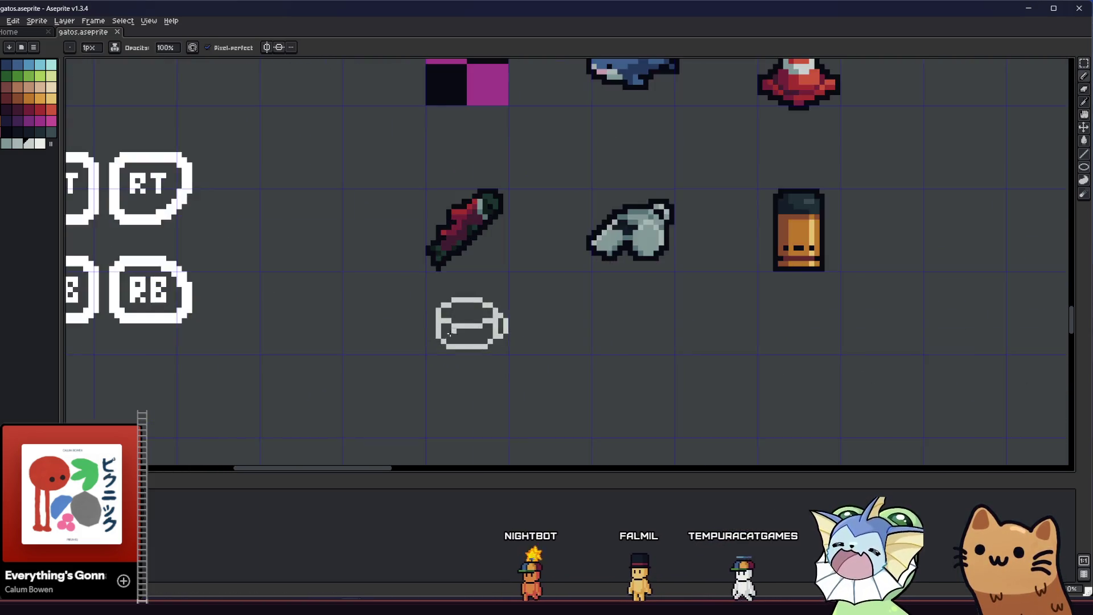
scroll(444, 325, up, 3)
Add the small right-side handle and round off the cup's bottom-left corner pixels.
middle_click(398, 341)
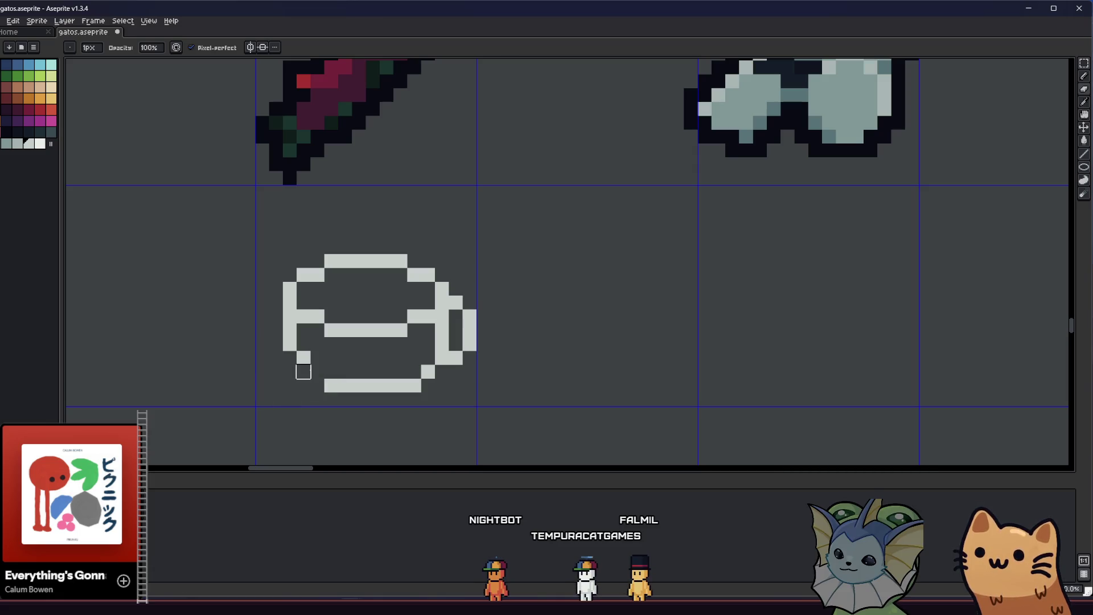
click(317, 373)
click(304, 373)
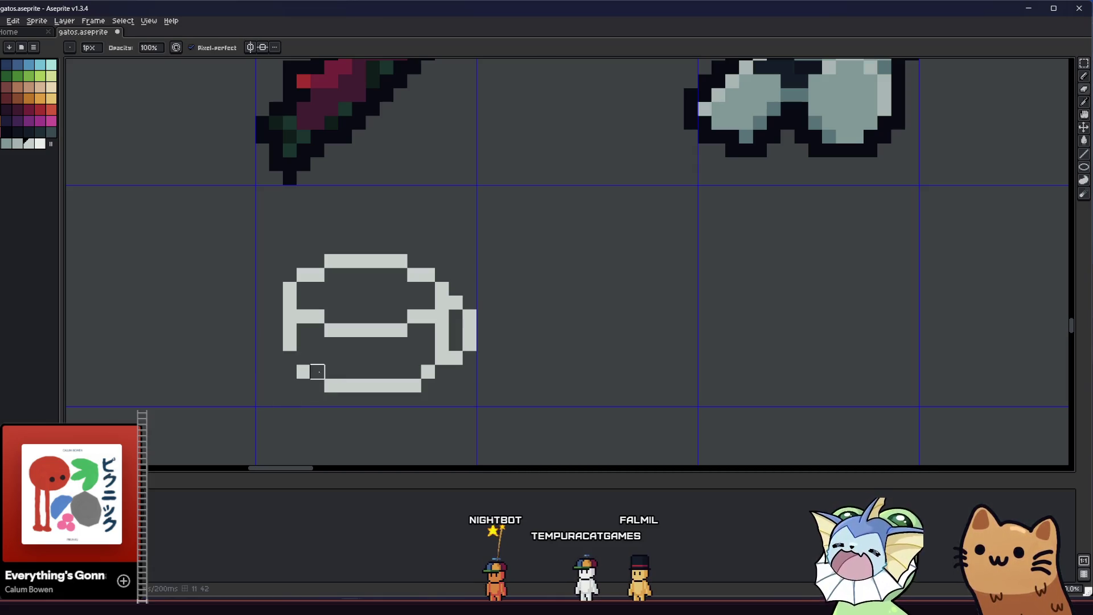
click(317, 378)
key(m)
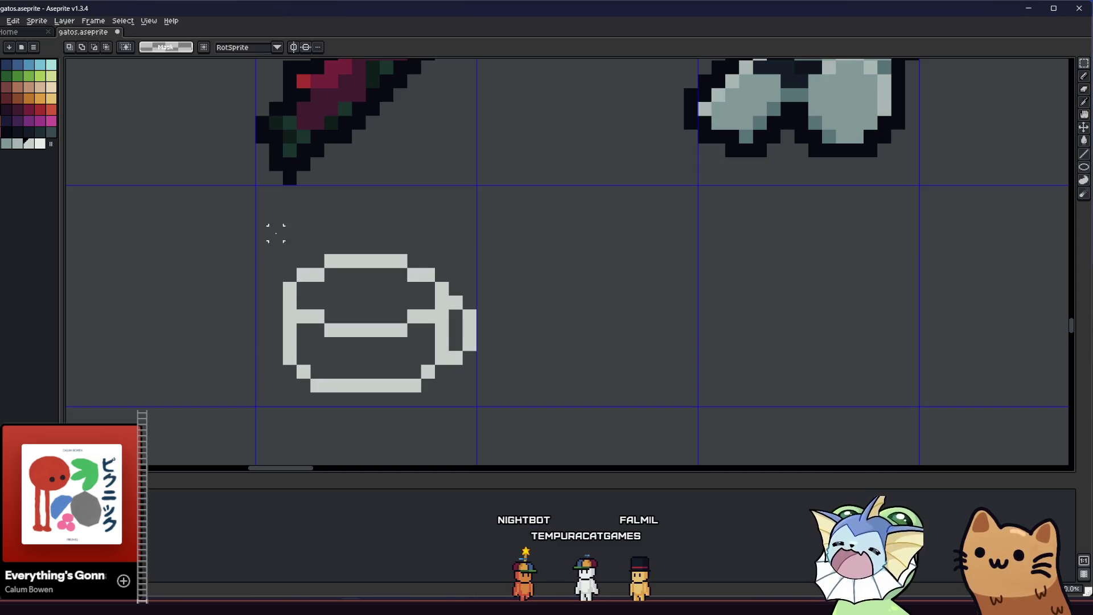
Move the cup's top half down one pixel and add a pixel to its bottom edge.
drag(267, 226, 478, 340)
drag(385, 291, 427, 338)
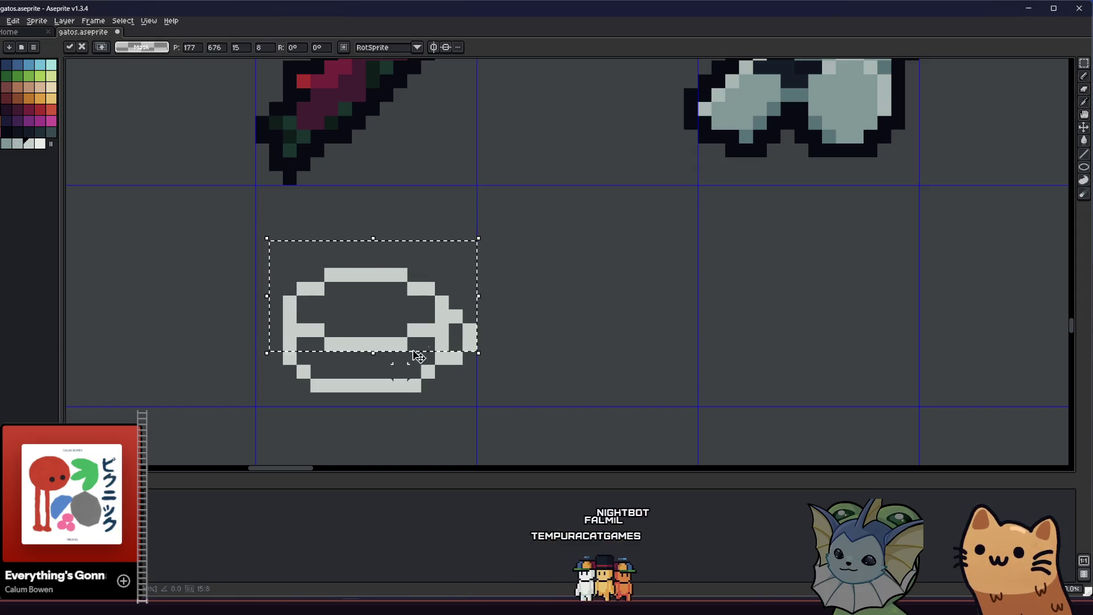
key(ctrl+d)
scroll(427, 338, down, 3)
scroll(376, 333, up, 4)
key(b)
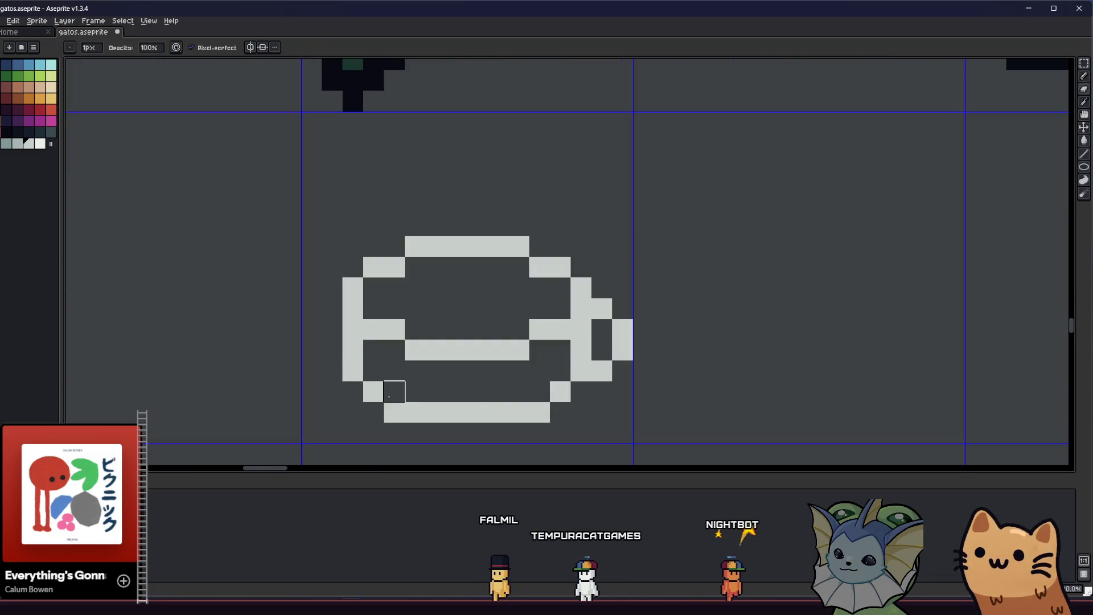
click(393, 391)
scroll(504, 394, down, 1)
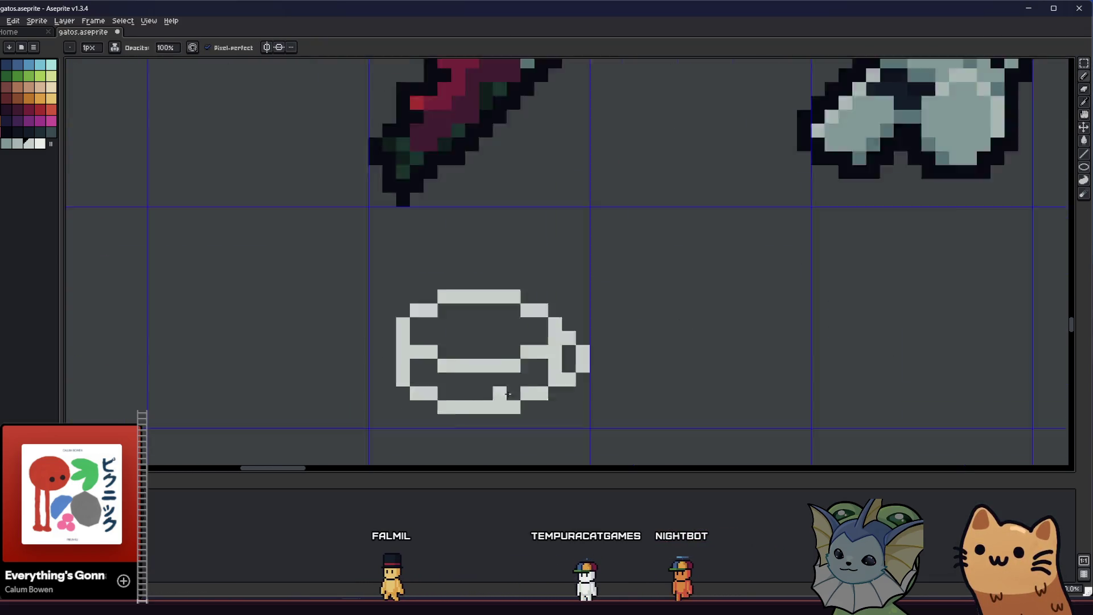
scroll(504, 395, down, 2)
scroll(393, 394, down, 3)
scroll(385, 394, up, 3)
scroll(376, 394, up, 1)
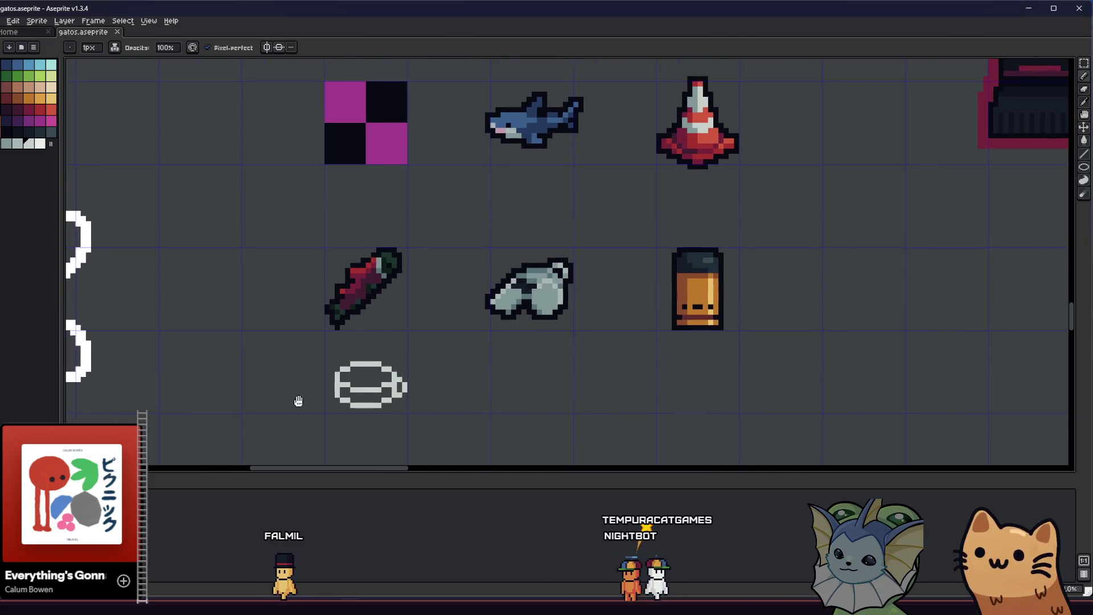
scroll(304, 400, up, 4)
scroll(300, 341, down, 2)
Select the whole cup sprite and bring up the Outline effect for it.
key(v)
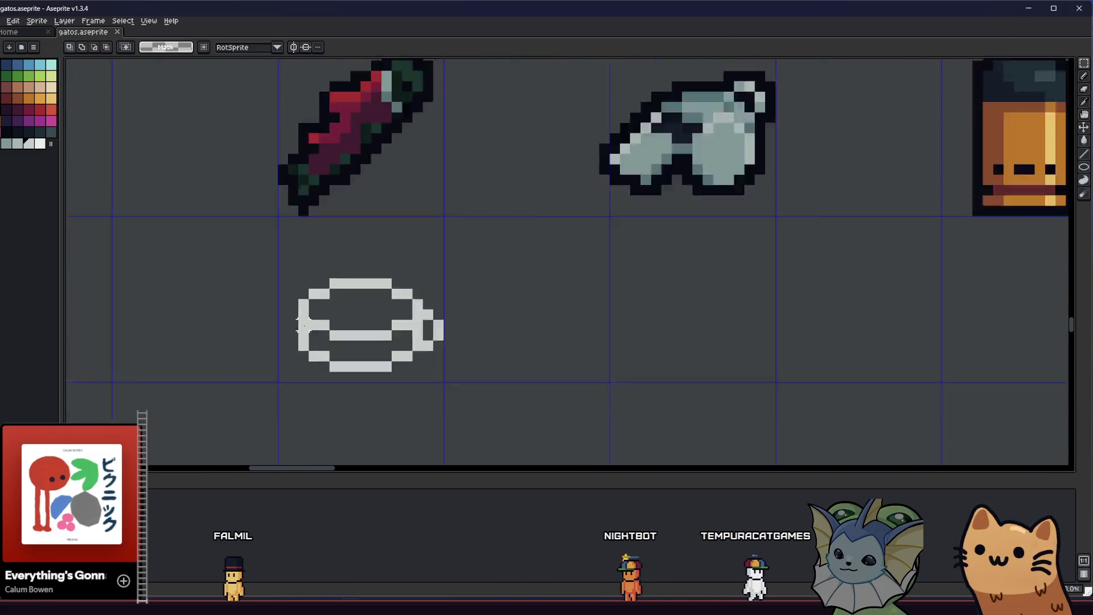
scroll(298, 322, down, 2)
drag(284, 285, 393, 379)
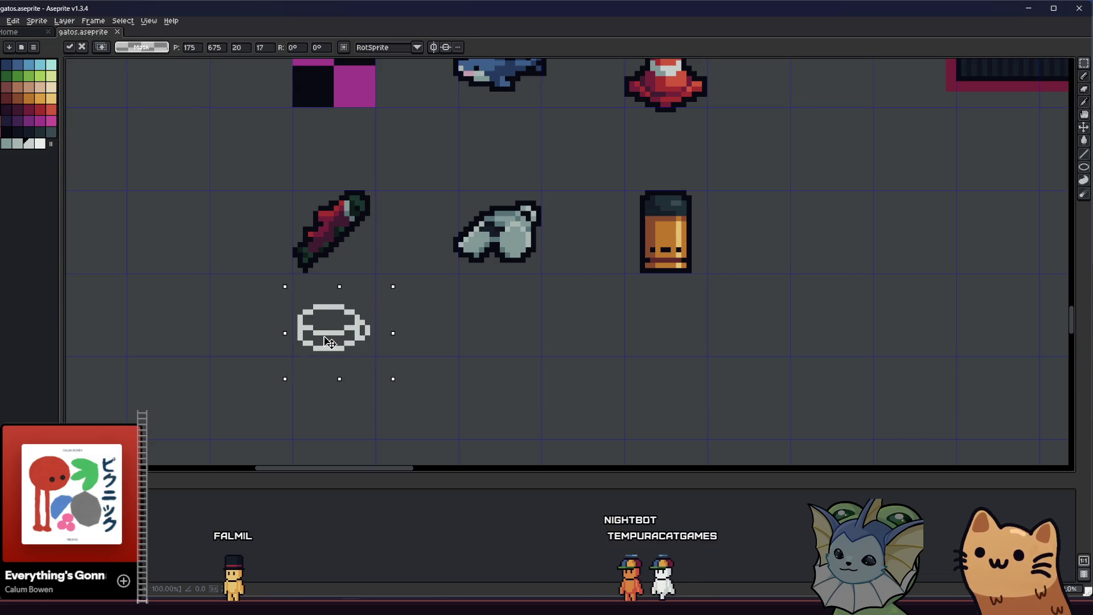
key(shift+o)
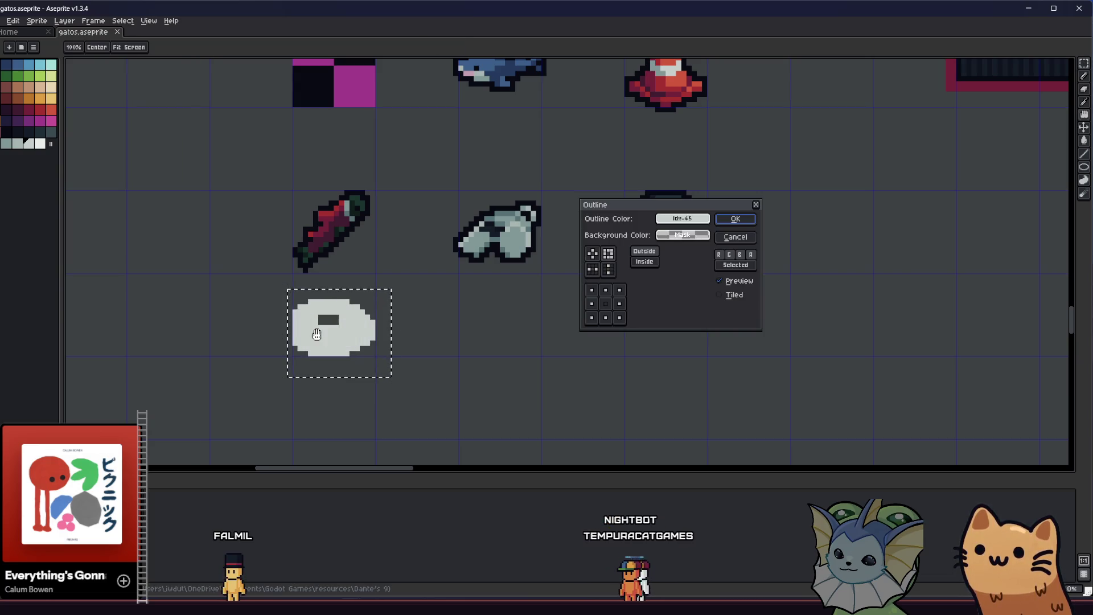
Apply a dark outline colour to the cup, then paint light gray over its lower body.
click(681, 220)
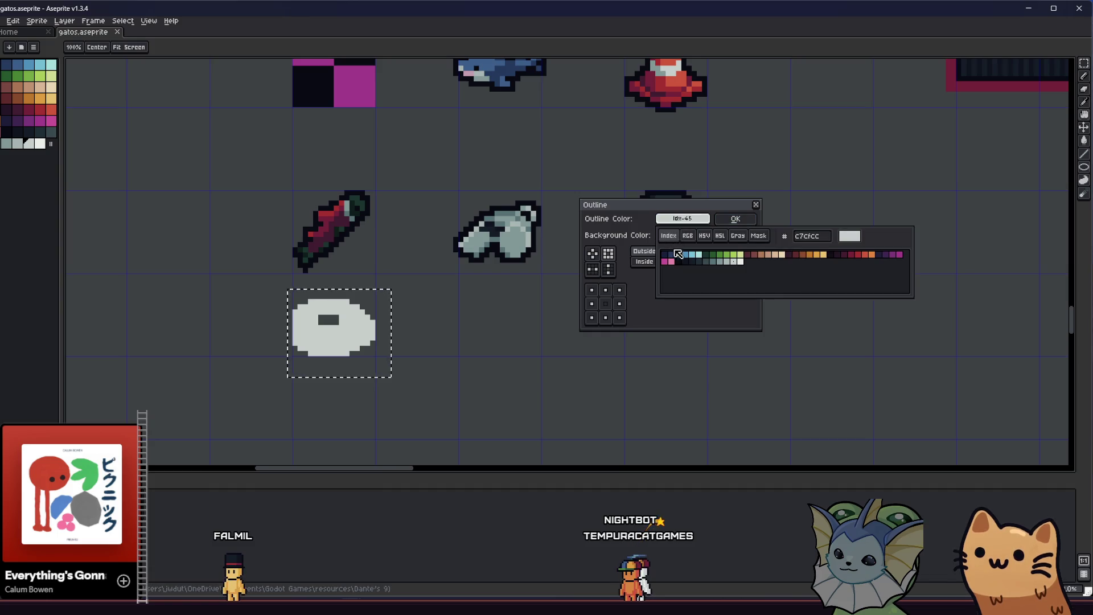
click(683, 262)
click(735, 219)
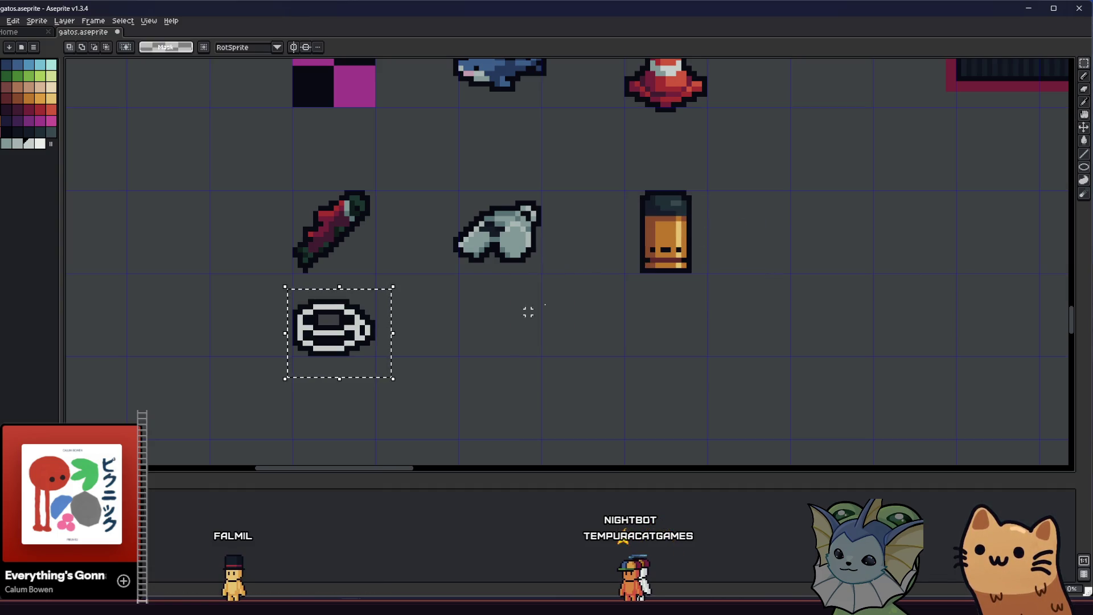
scroll(333, 333, up, 4)
scroll(257, 271, up, 2)
mouse_move(291, 283)
mouse_down()
mouse_move(389, 299)
mouse_move(364, 309)
mouse_move(395, 319)
mouse_up()
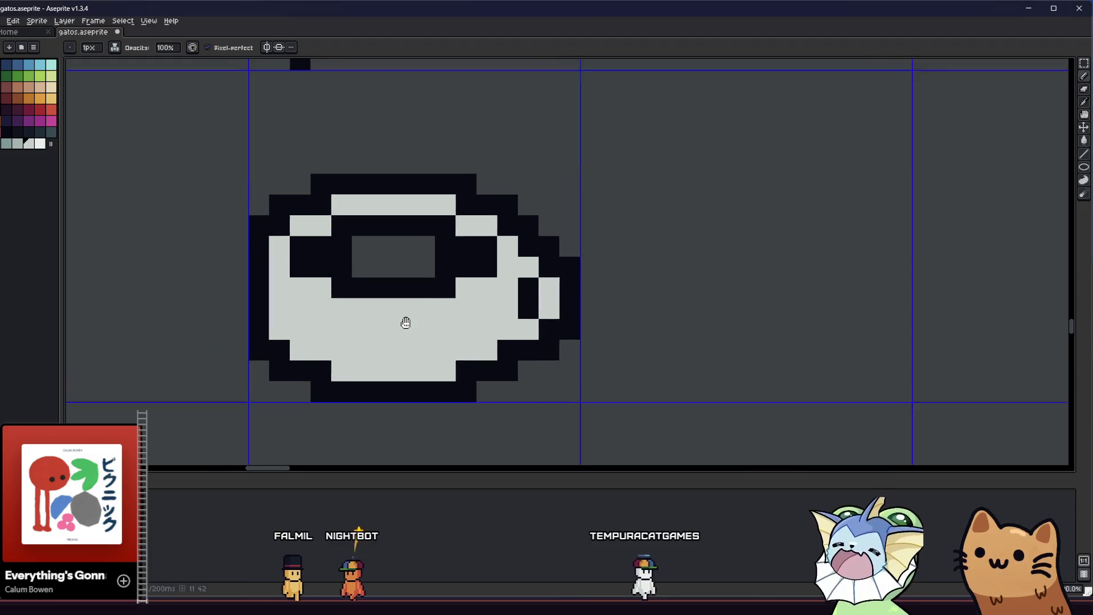
scroll(395, 318, down, 3)
scroll(395, 318, up, 4)
scroll(396, 318, down, 1)
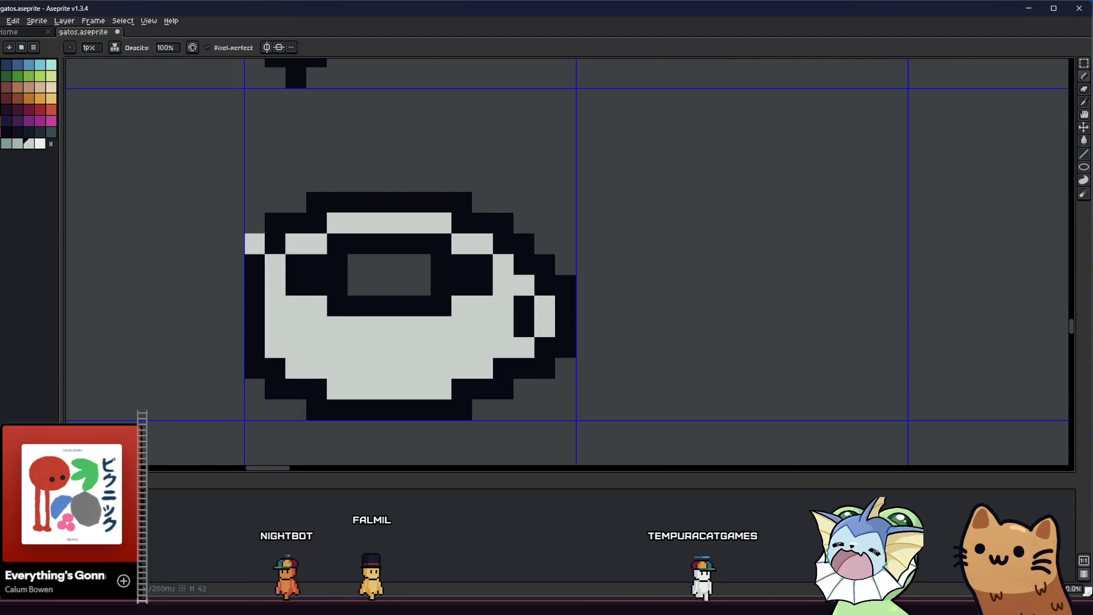
Fill the cup's interior with dark red coffee and move the sprite up slightly in its cell.
click(11, 96)
click(312, 272)
scroll(406, 279, down, 4)
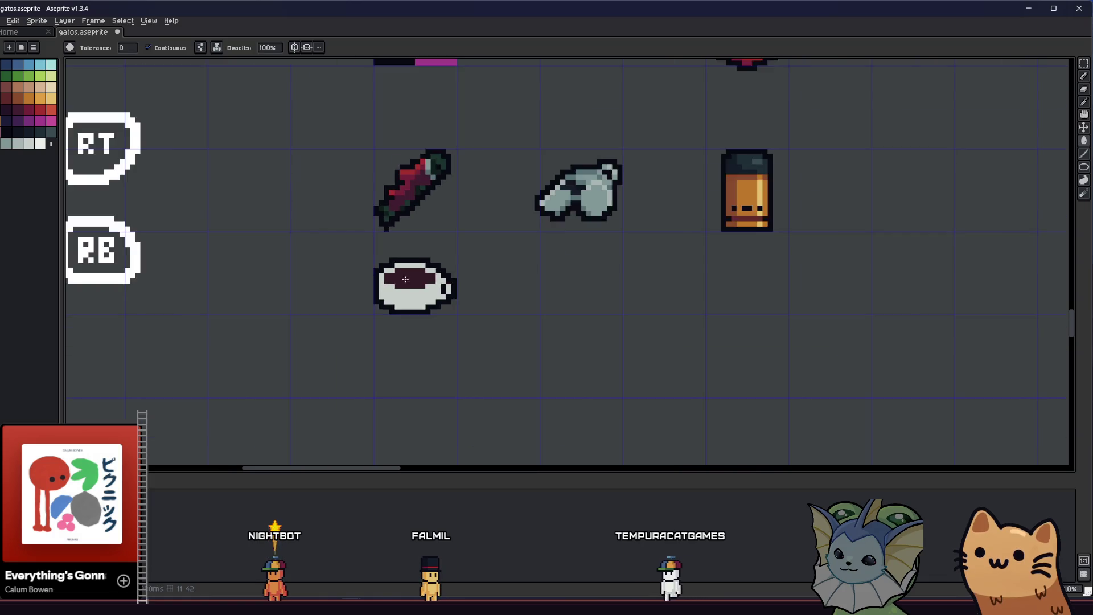
scroll(406, 279, up, 3)
scroll(530, 359, down, 5)
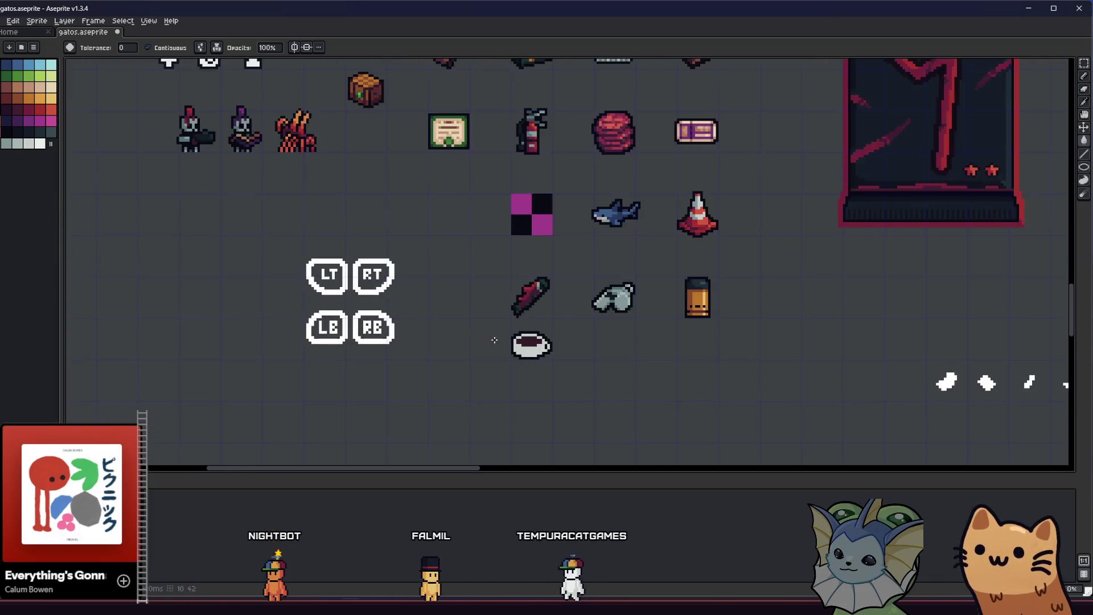
scroll(493, 341, up, 2)
key(m)
drag(555, 360, 555, 347)
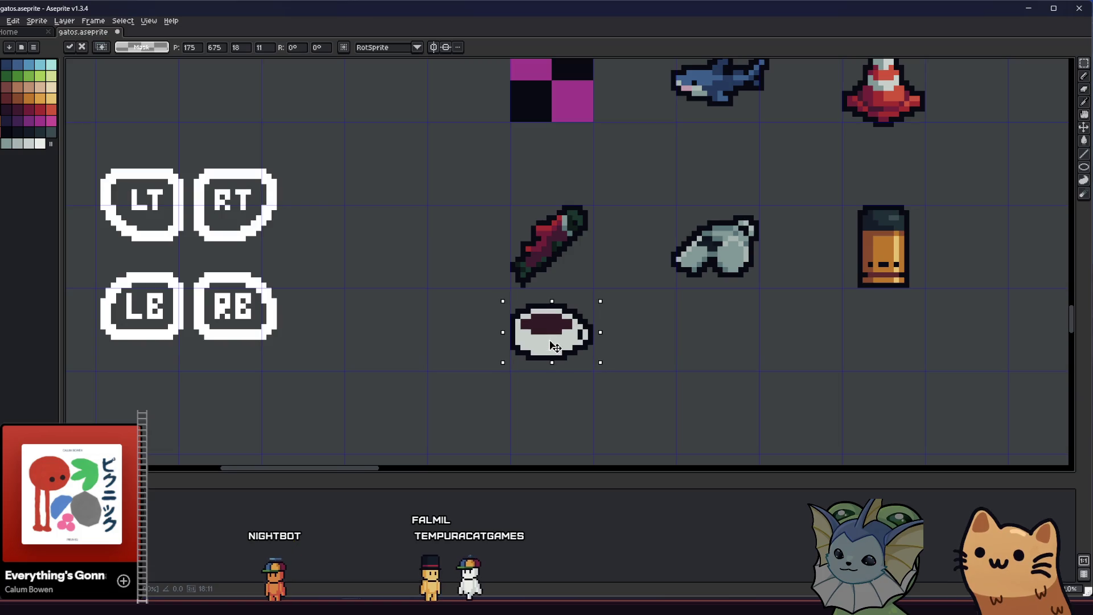
scroll(556, 360, up, 3)
scroll(556, 360, up, 3)
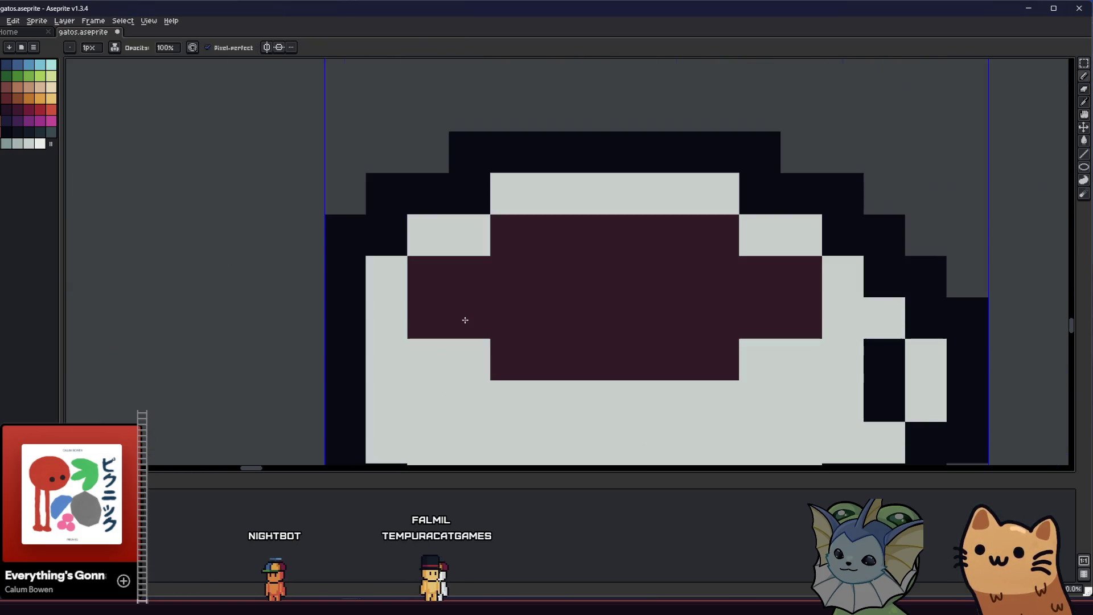
scroll(640, 356, down, 2)
scroll(641, 355, down, 3)
scroll(513, 353, down, 1)
scroll(464, 352, down, 2)
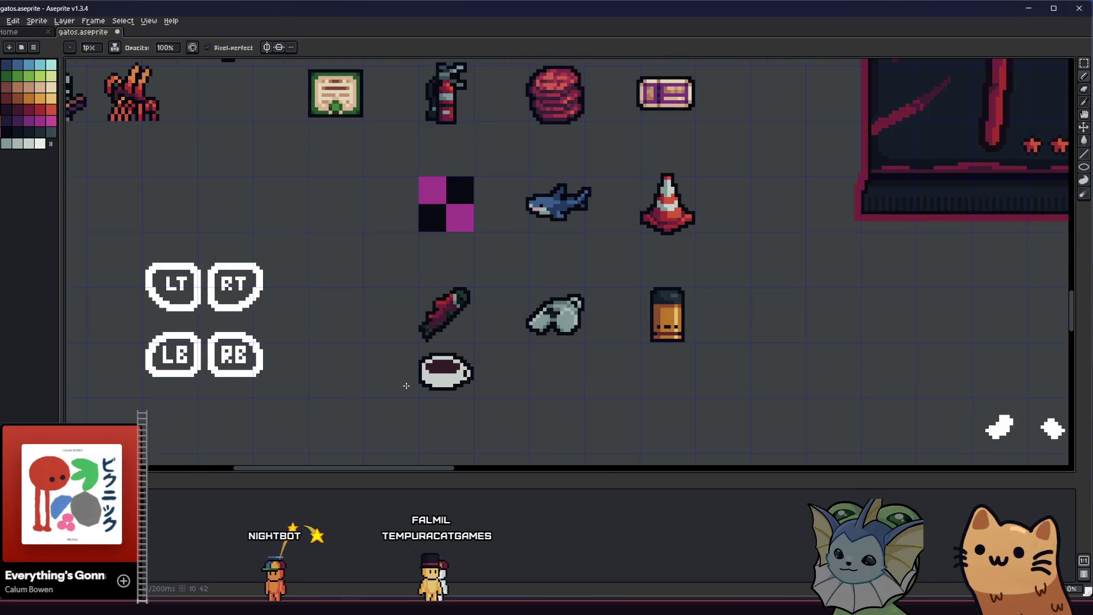
Pan around the sheet to inspect the cup beside the nearby sprites.
drag(464, 352, 290, 389)
scroll(289, 387, up, 5)
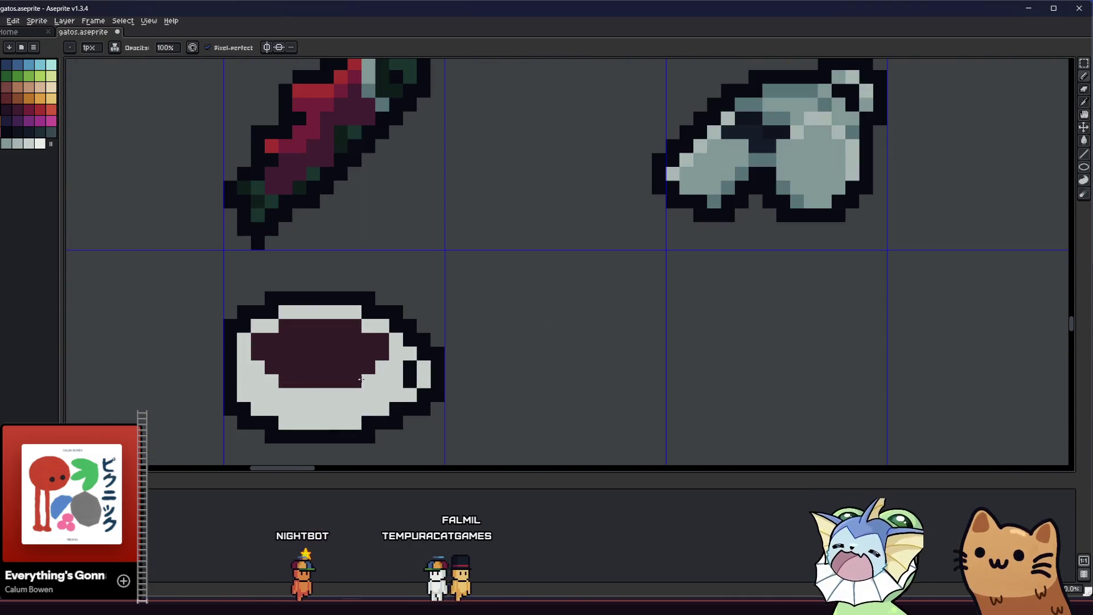
drag(276, 372, 315, 376)
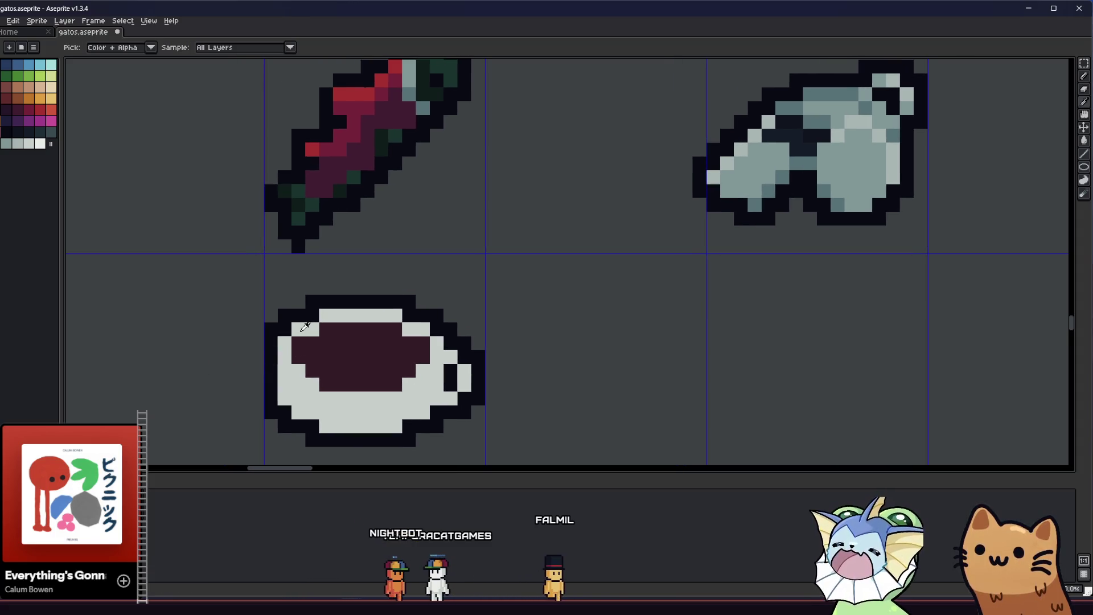
drag(300, 339, 324, 351)
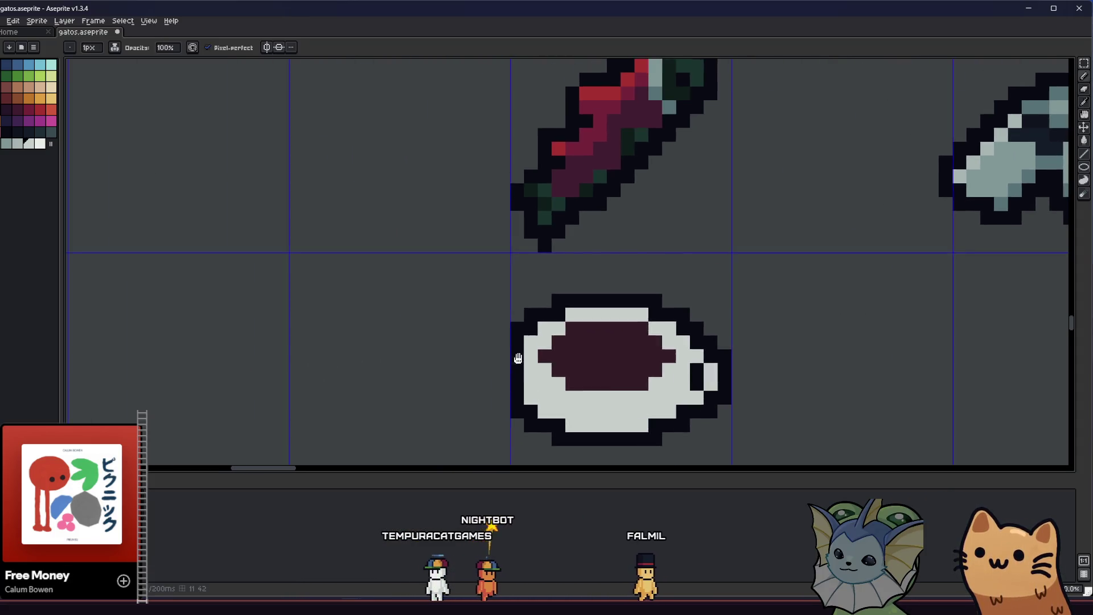
scroll(495, 361, down, 5)
drag(494, 361, 349, 390)
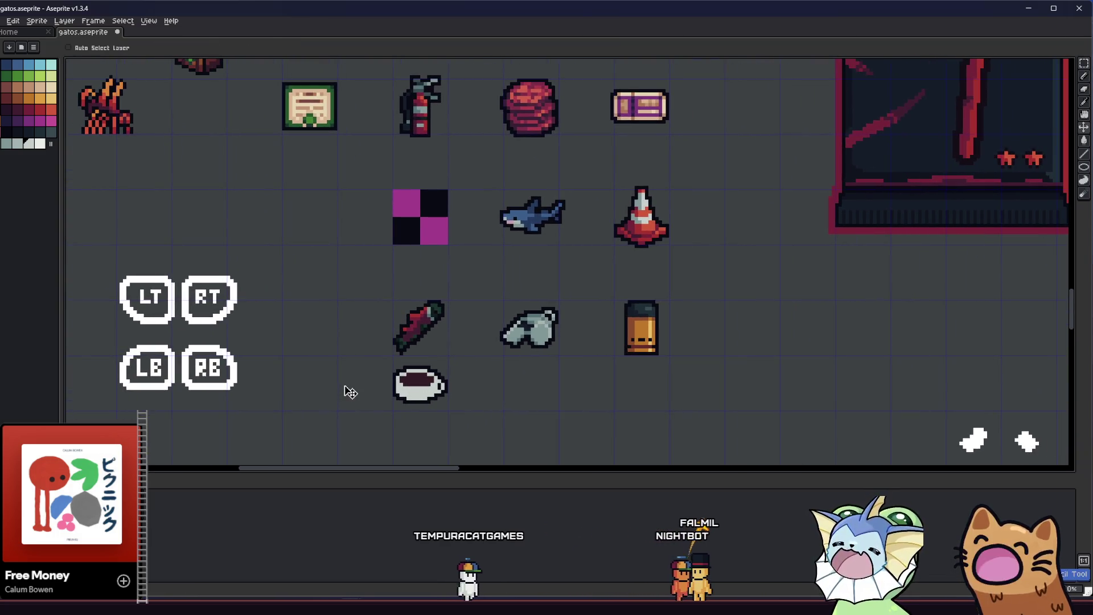
Sample a cream colour and place a couple of highlight pixels in the dark coffee.
drag(350, 391, 325, 395)
scroll(376, 384, up, 3)
key(alt)
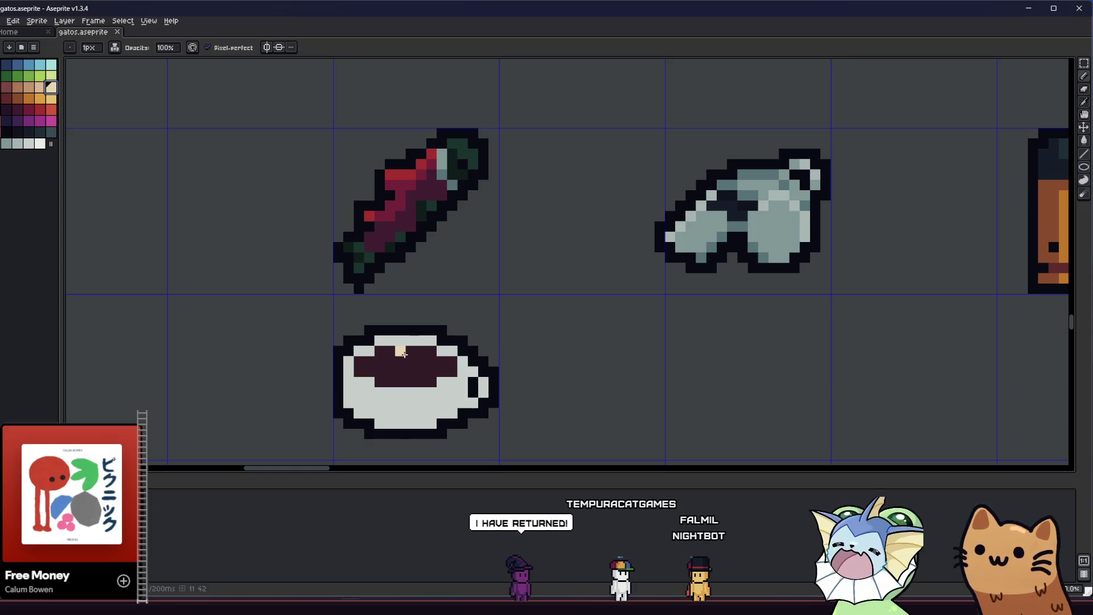
scroll(408, 352, up, 1)
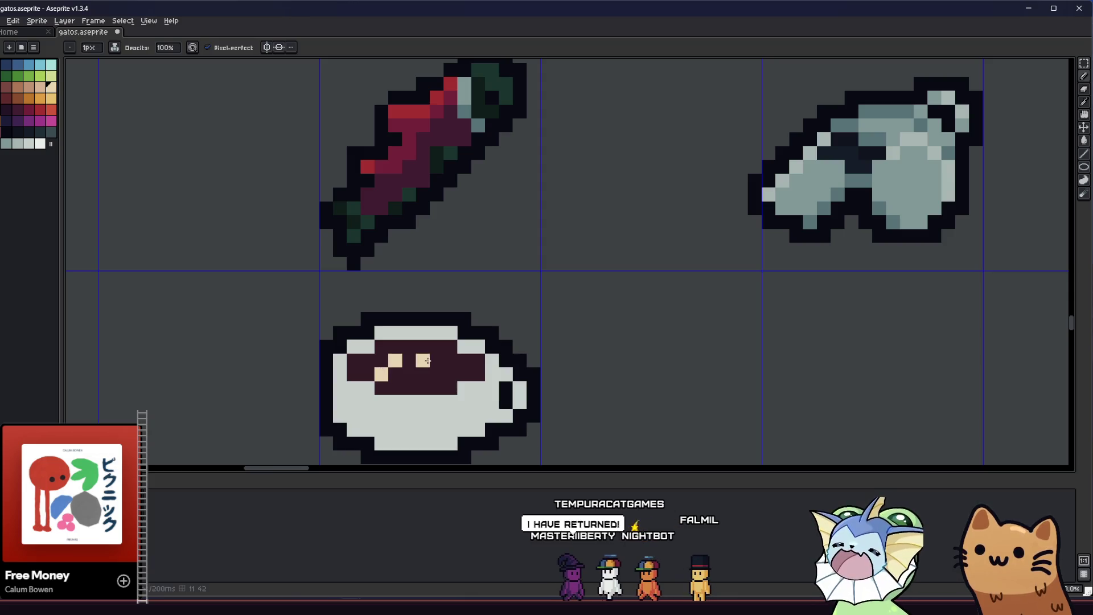
click(420, 367)
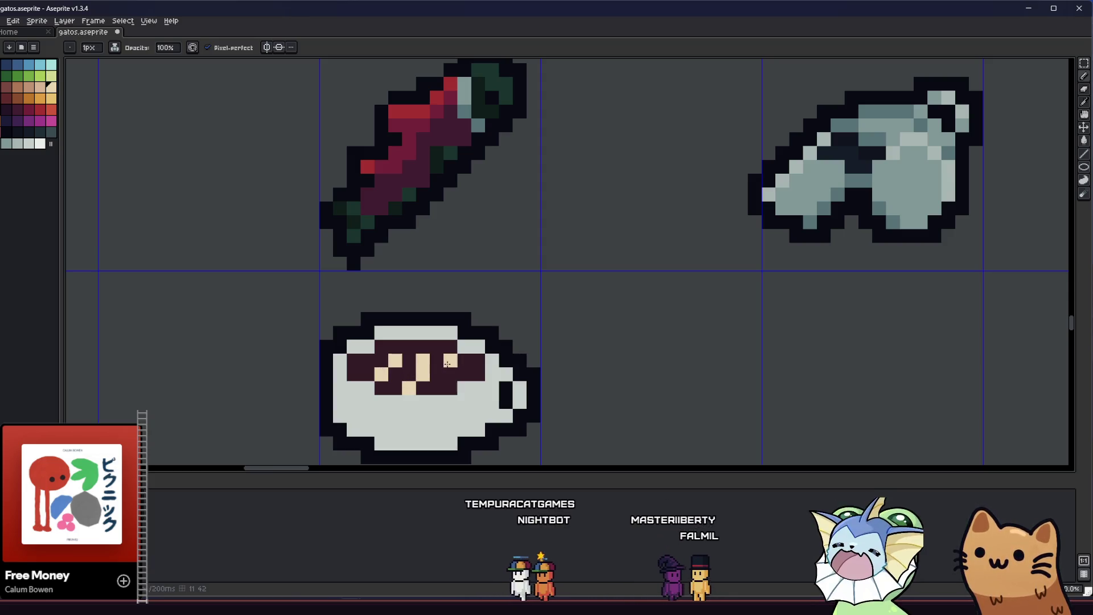
click(447, 373)
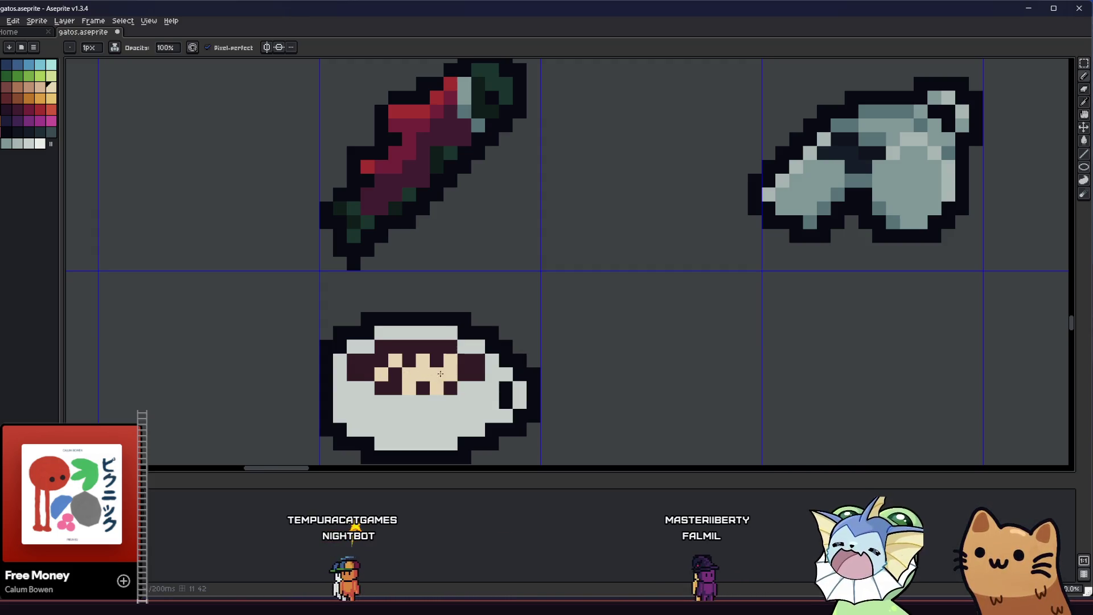
scroll(451, 382, down, 3)
scroll(427, 385, down, 2)
scroll(428, 384, down, 2)
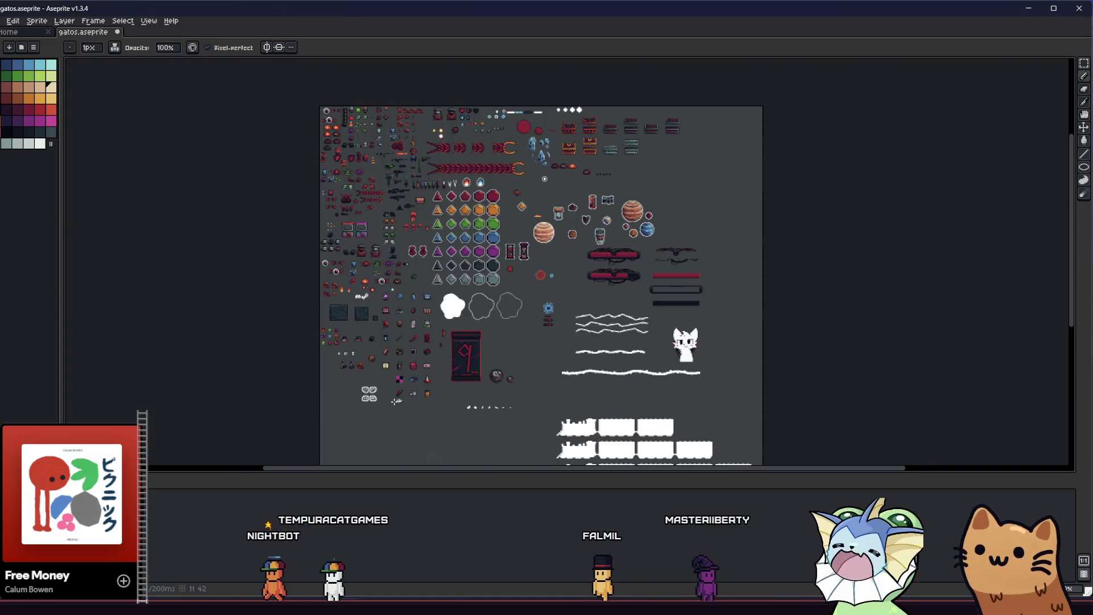
scroll(400, 399, up, 7)
scroll(400, 399, up, 4)
scroll(400, 399, down, 1)
scroll(400, 399, down, 1)
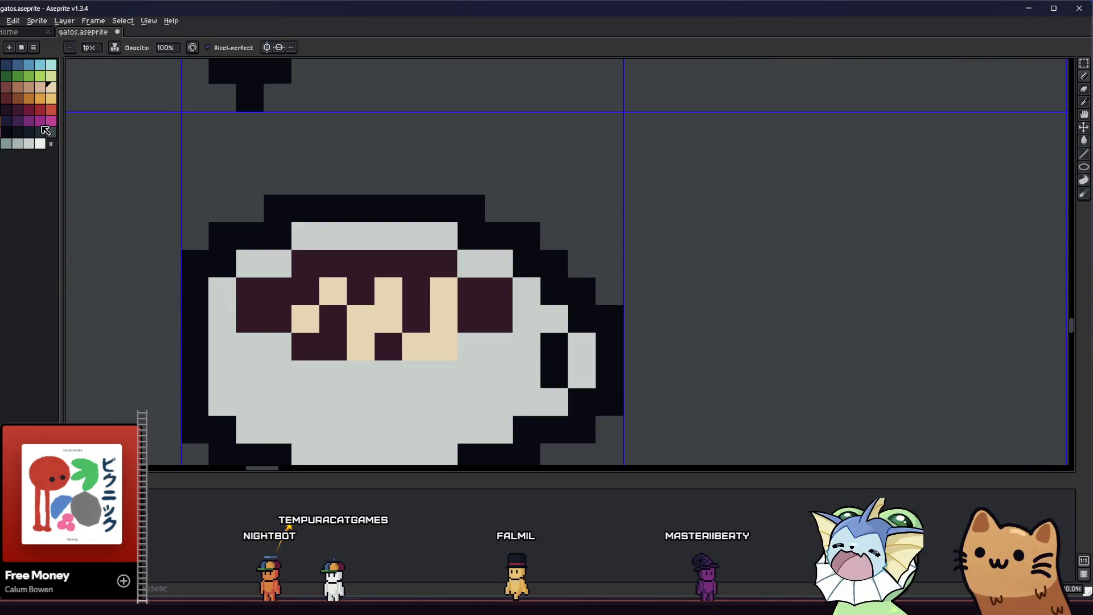
scroll(263, 272, up, 1)
Repaint the cream coffee pixels in a tan brown shade.
click(306, 320)
click(346, 279)
click(429, 279)
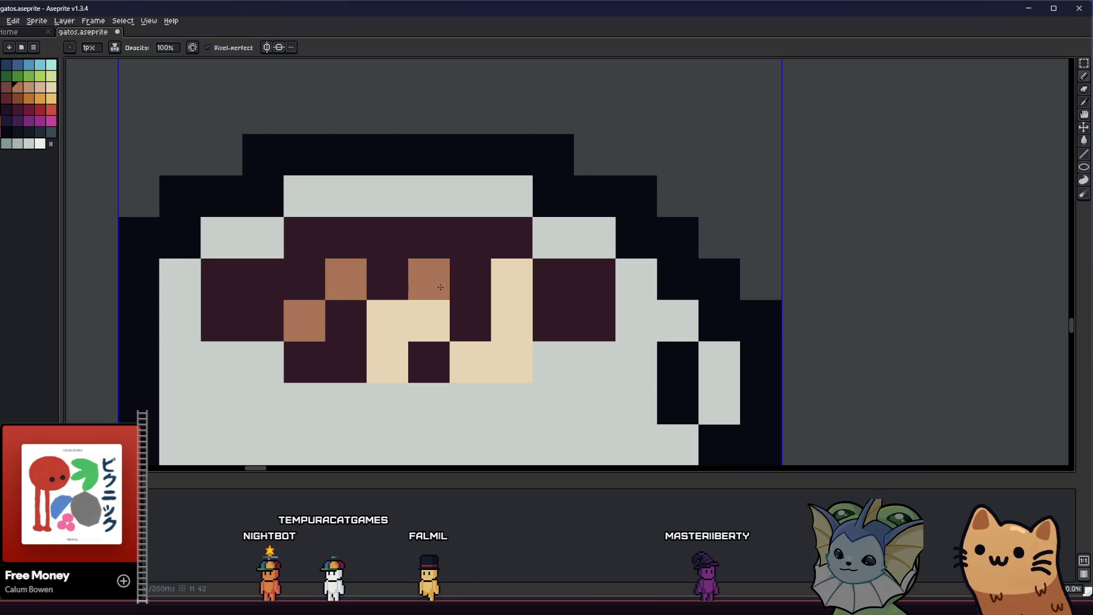
drag(419, 319, 388, 321)
mouse_move(388, 363)
mouse_down()
mouse_move(512, 362)
mouse_move(512, 283)
mouse_up()
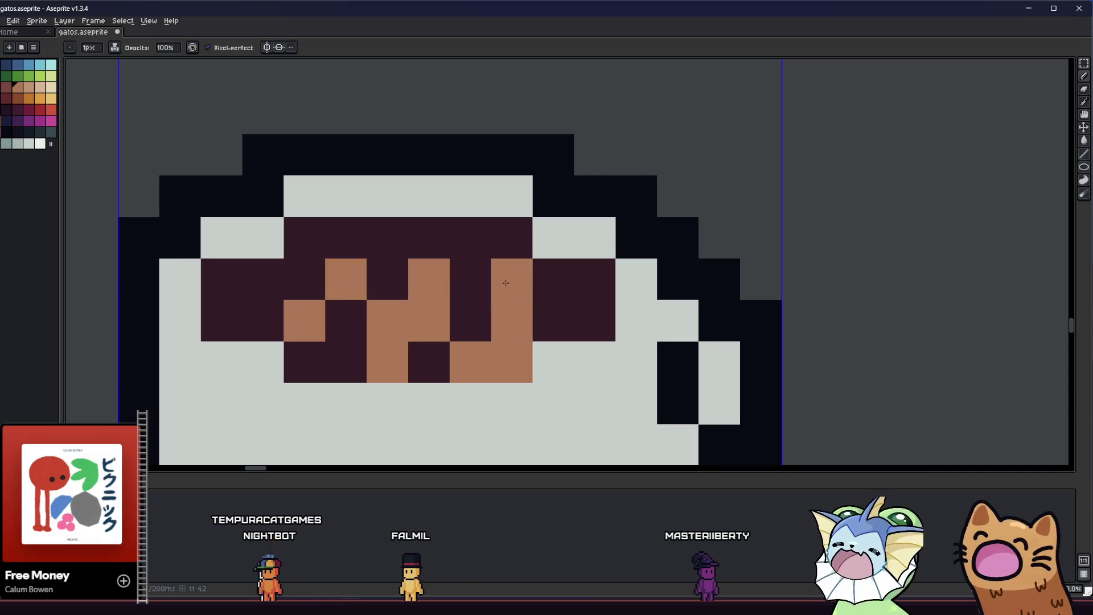
scroll(483, 305, down, 4)
scroll(485, 304, up, 1)
scroll(485, 305, up, 2)
scroll(485, 305, up, 1)
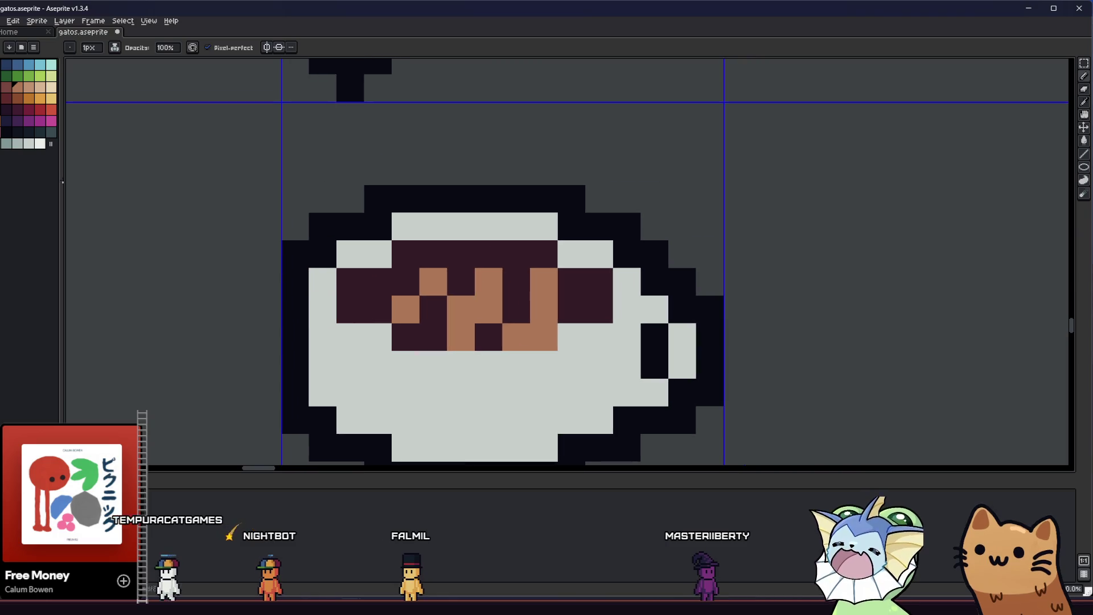
Lighten two coffee columns to a lighter tan and add a mid-brown shading pixel.
click(38, 89)
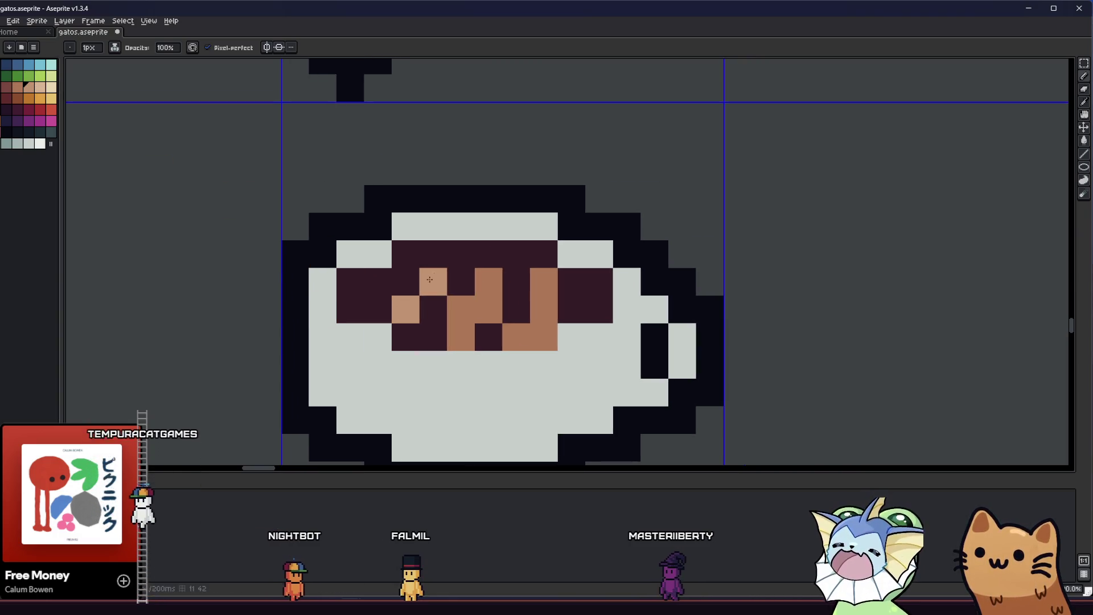
click(493, 278)
drag(492, 278, 492, 307)
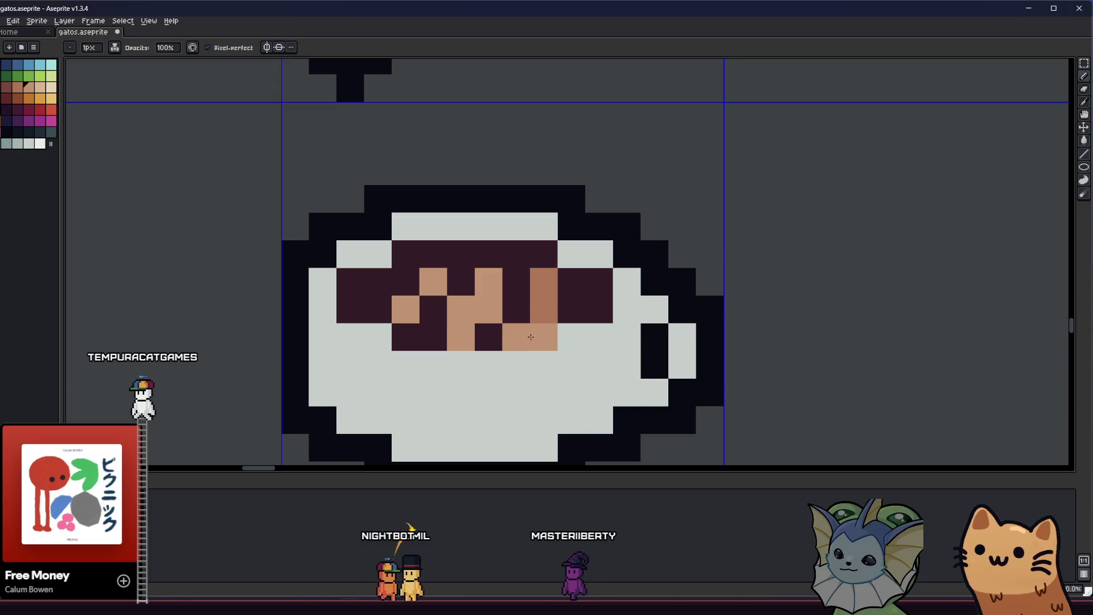
drag(543, 278, 543, 338)
scroll(538, 293, down, 3)
scroll(538, 294, up, 4)
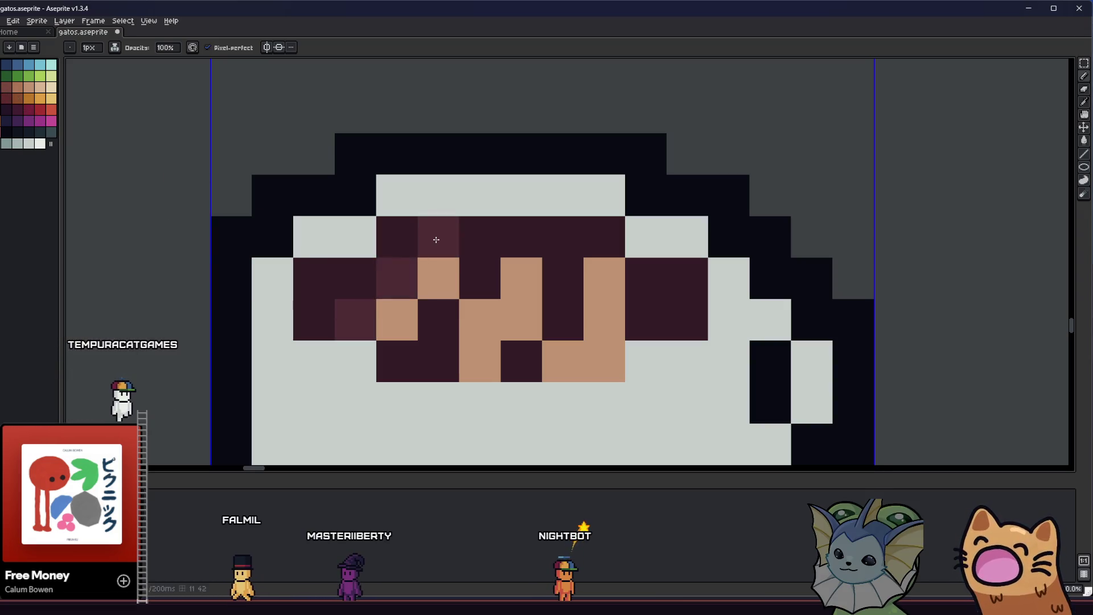
click(478, 359)
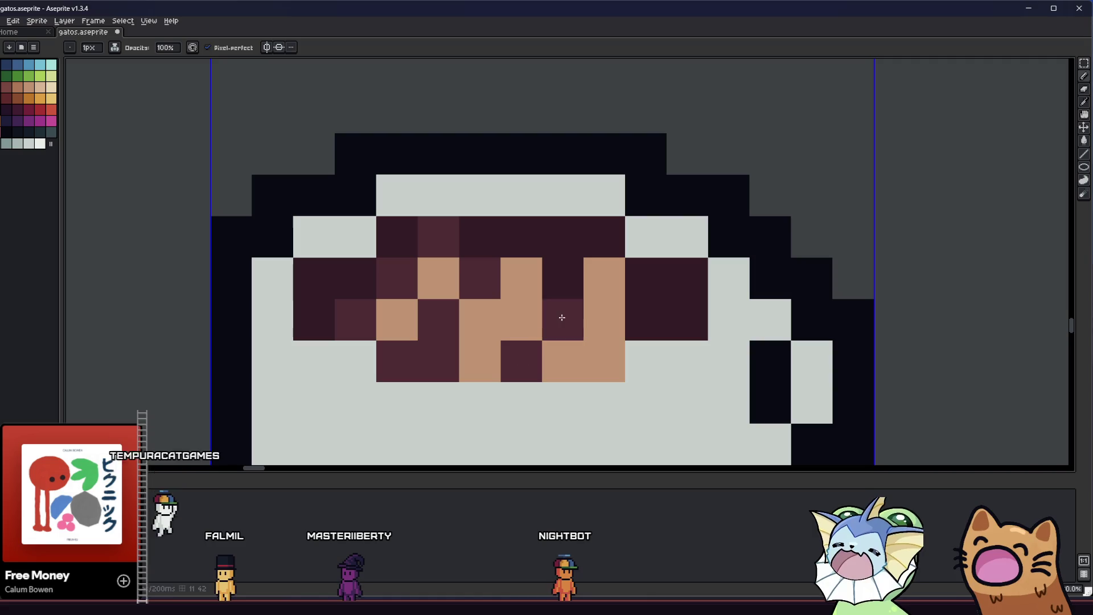
scroll(657, 303, down, 4)
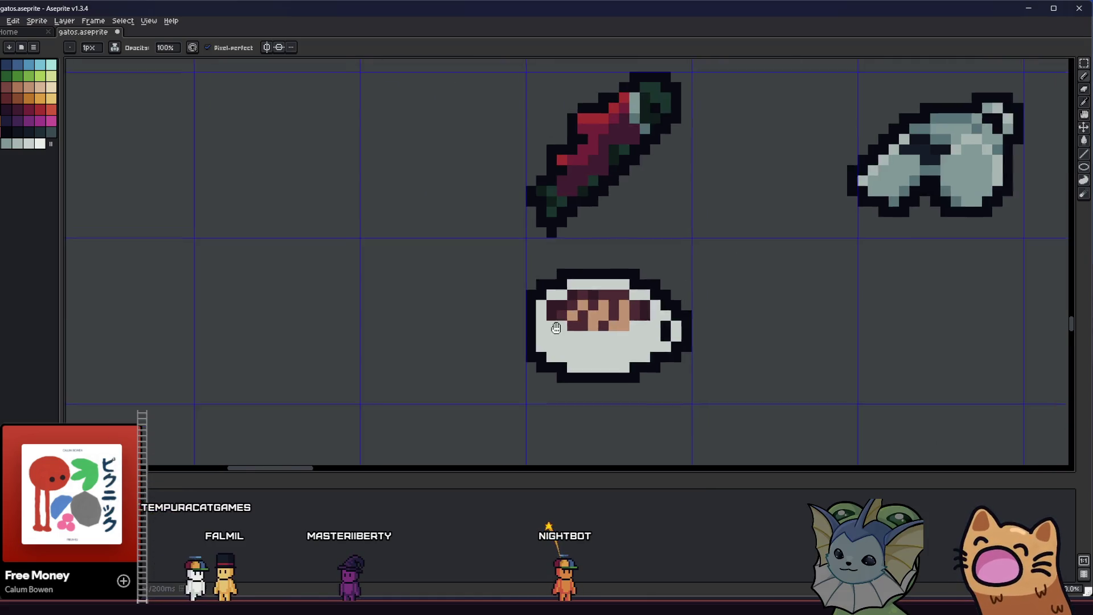
scroll(547, 324, up, 3)
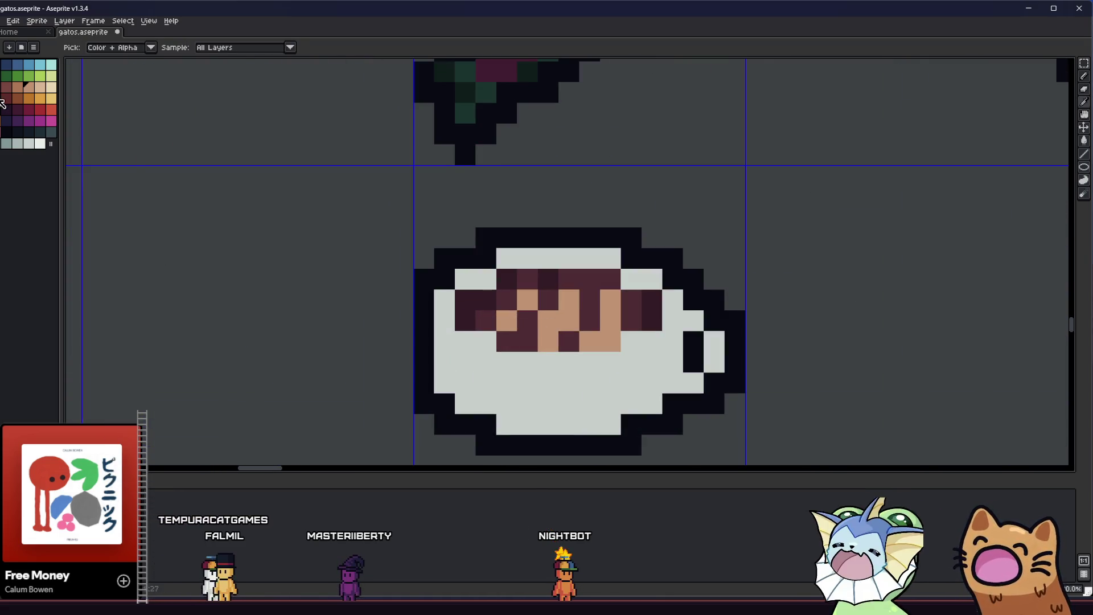
Paint a blue-gray shading strip along the cup body's left inner wall, sampling shades as needed.
click(24, 95)
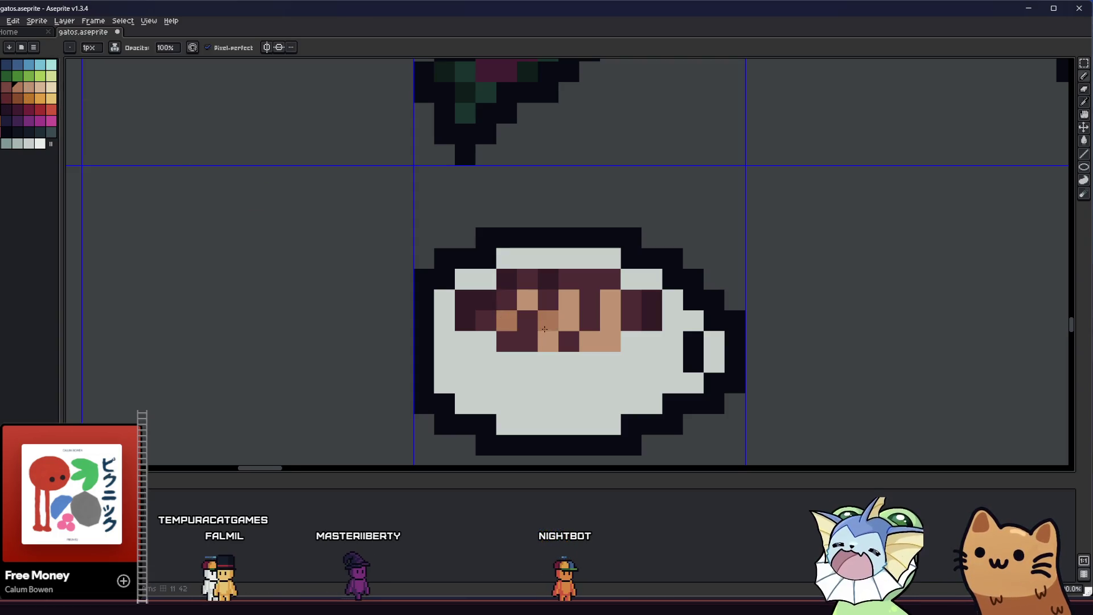
scroll(546, 339, down, 2)
scroll(513, 341, down, 1)
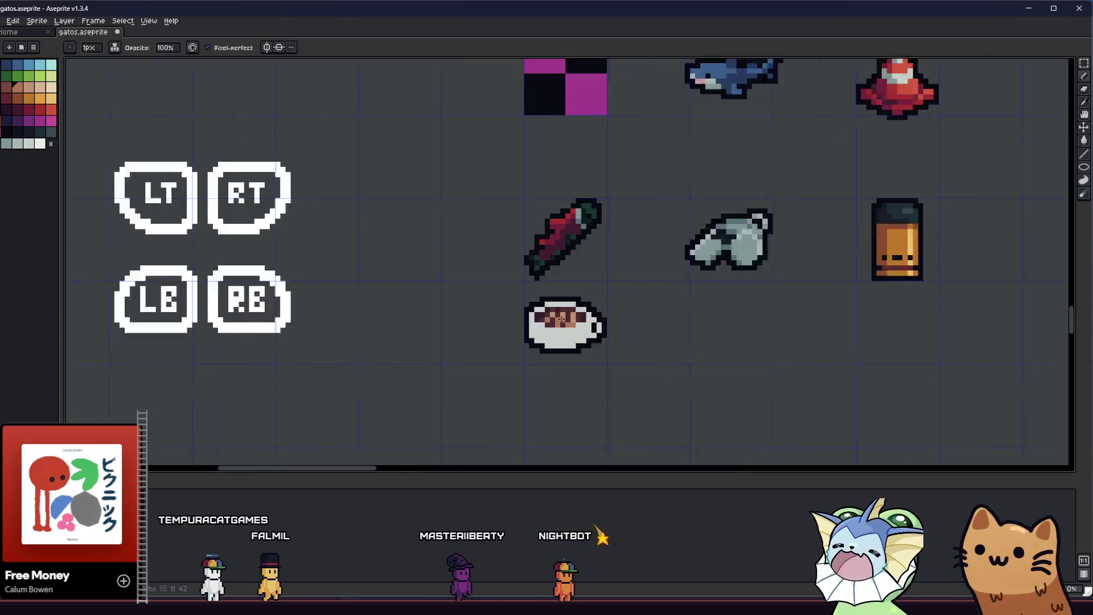
scroll(480, 351, down, 1)
scroll(480, 351, down, 1)
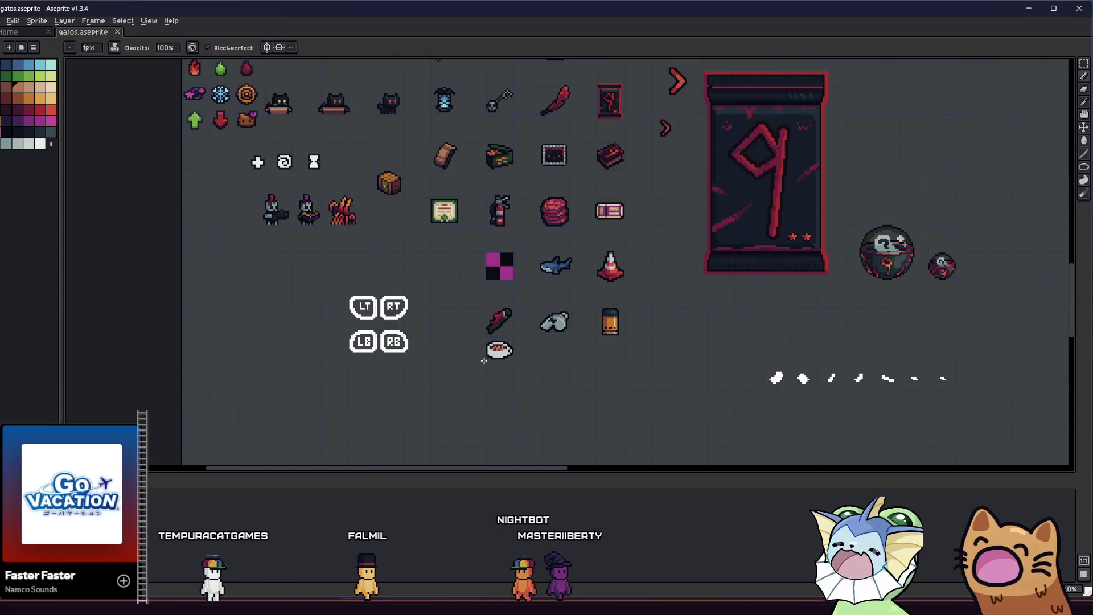
scroll(483, 359, up, 1)
scroll(483, 360, down, 1)
scroll(483, 360, up, 3)
scroll(484, 360, up, 2)
key(alt)
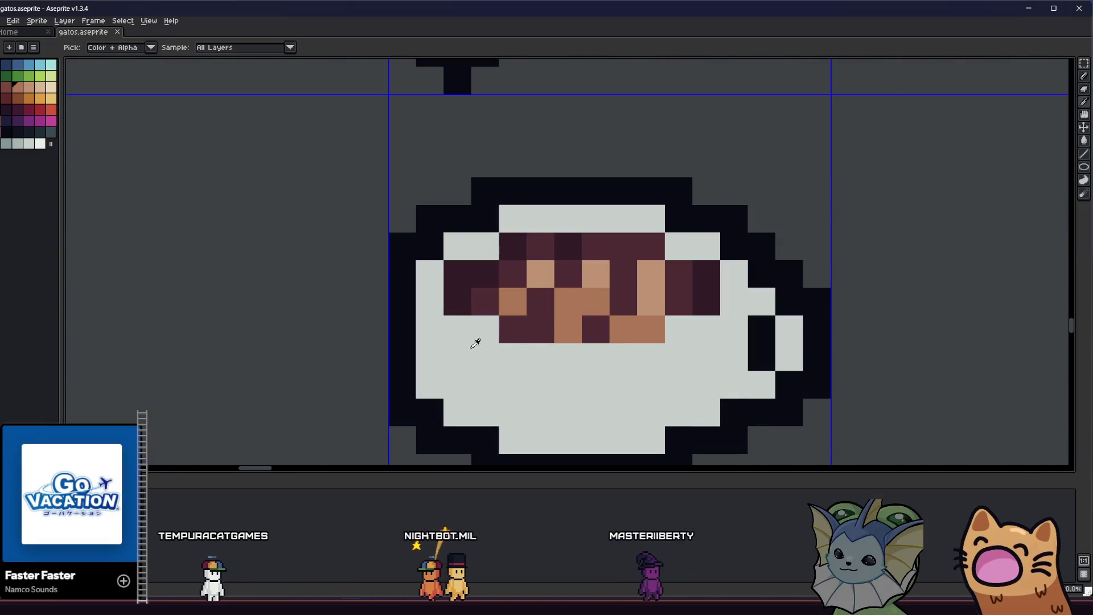
scroll(461, 350, down, 1)
scroll(455, 347, down, 2)
scroll(422, 343, up, 2)
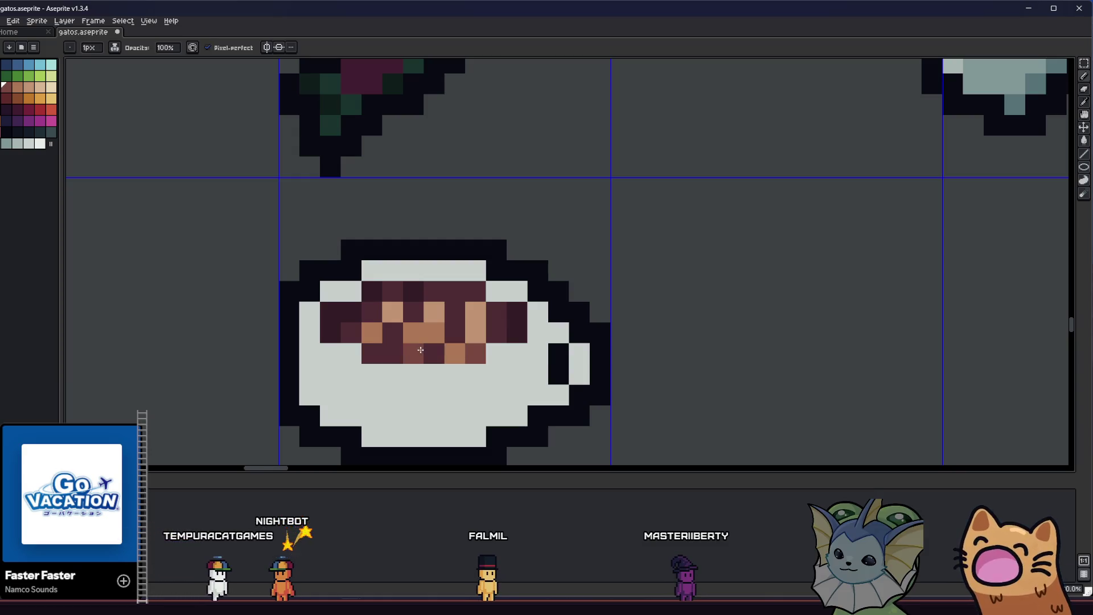
scroll(377, 336, down, 3)
scroll(377, 350, down, 2)
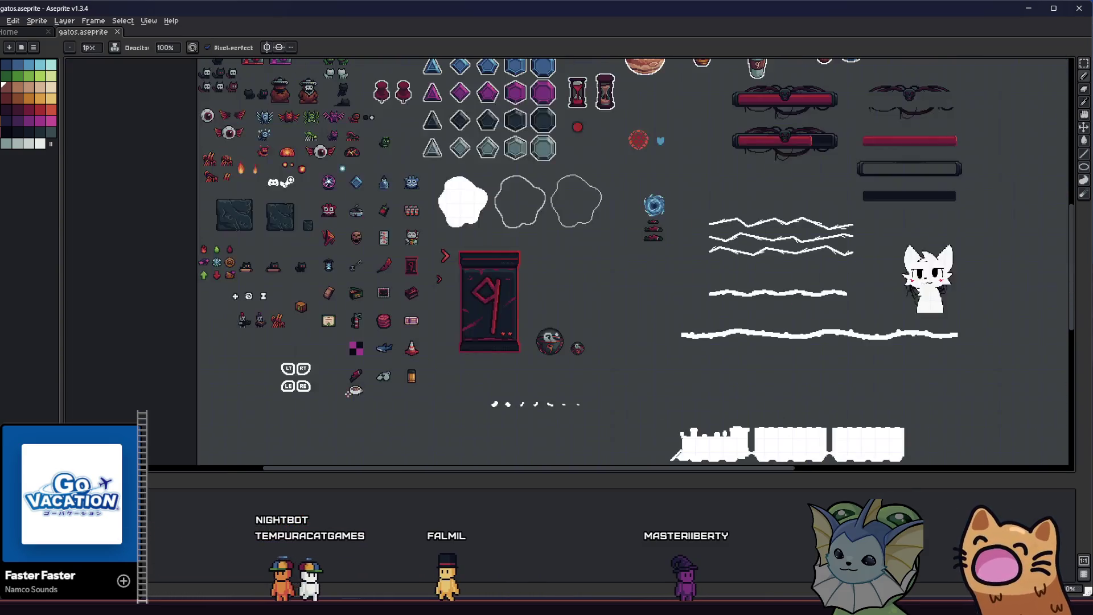
scroll(351, 392, up, 4)
scroll(351, 392, up, 3)
key(alt)
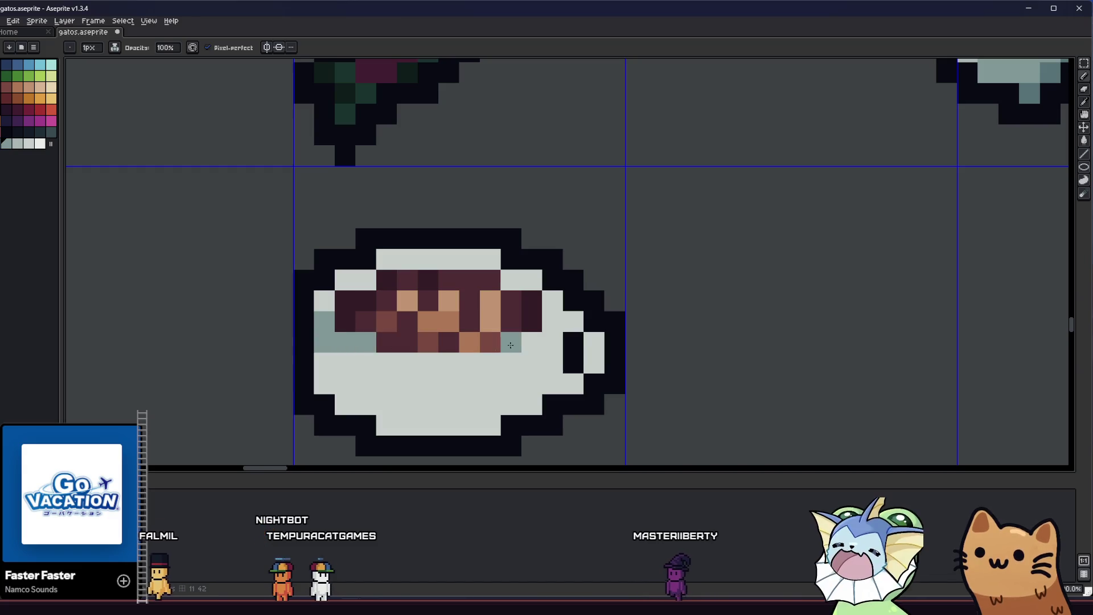
Bucket-fill the lower cup body with a darker teal gray, leaving a lighter band below the coffee.
click(544, 320)
scroll(545, 319, down, 4)
scroll(513, 299, up, 5)
key(alt)
drag(468, 298, 559, 282)
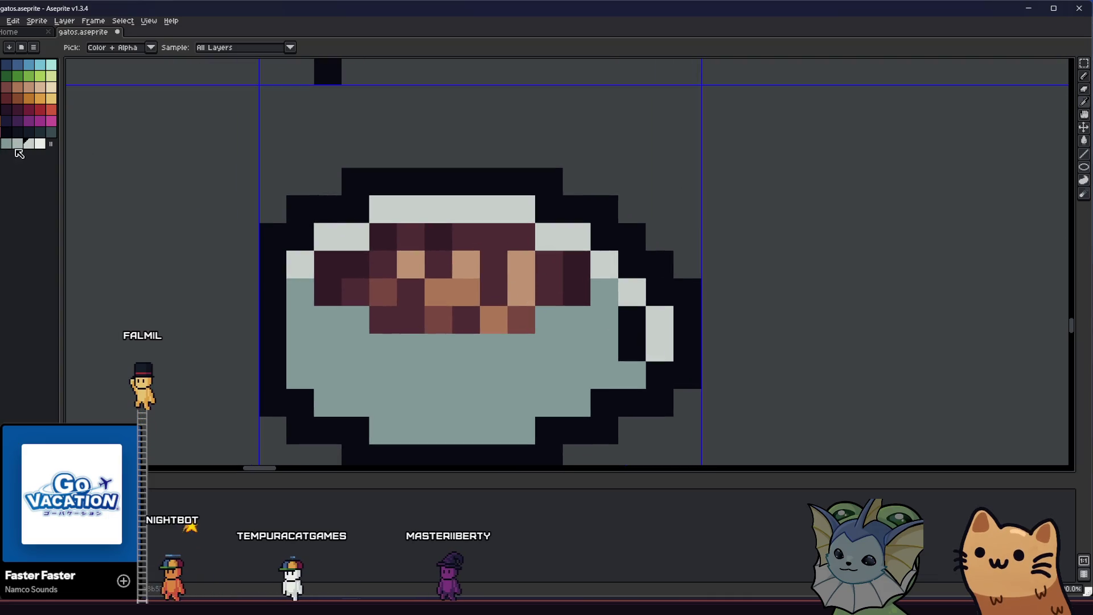
key(g)
click(333, 273)
click(301, 308)
click(354, 264)
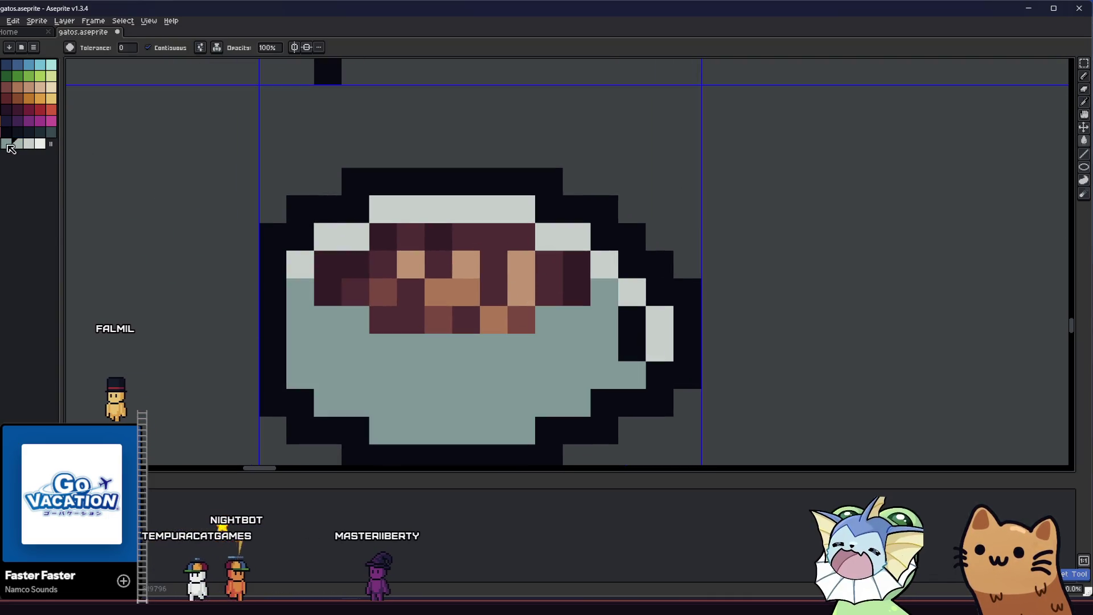
click(341, 331)
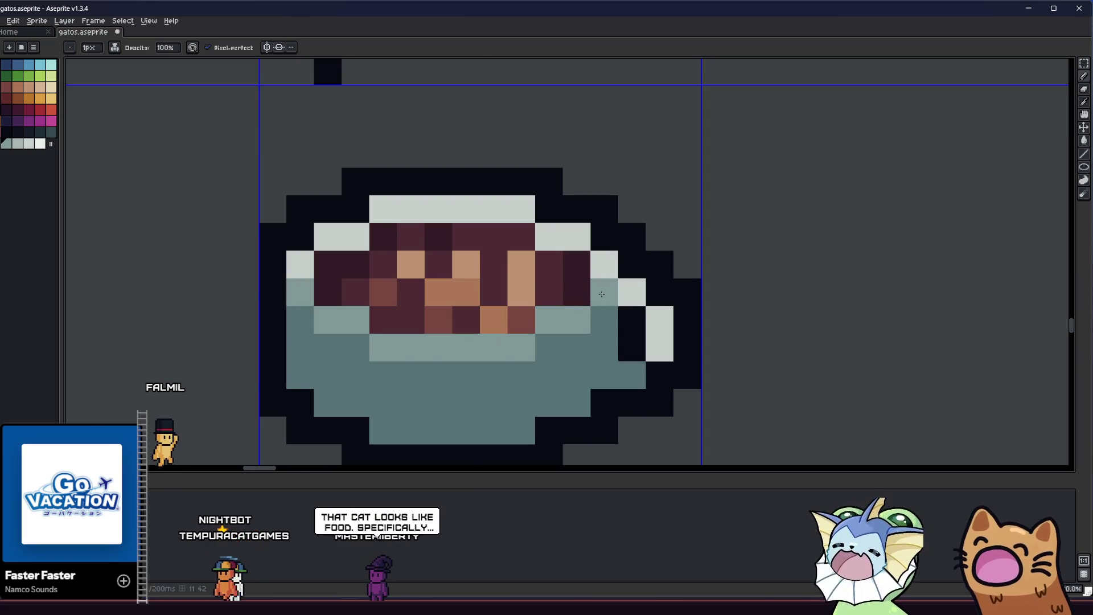
scroll(601, 295, down, 3)
scroll(547, 325, down, 3)
scroll(513, 341, up, 2)
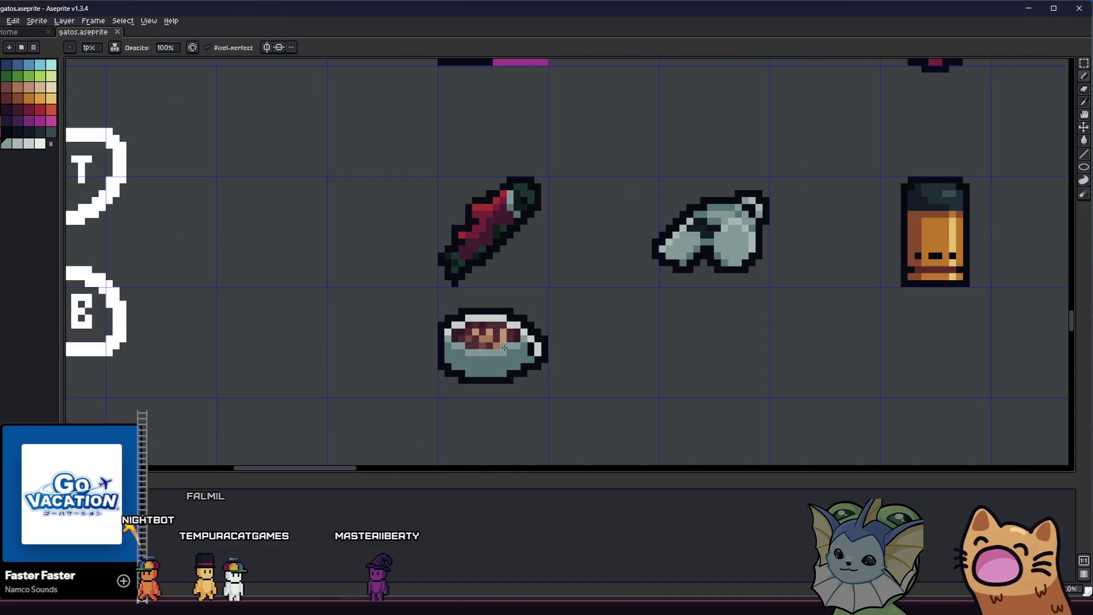
scroll(504, 348, up, 4)
scroll(547, 350, up, 2)
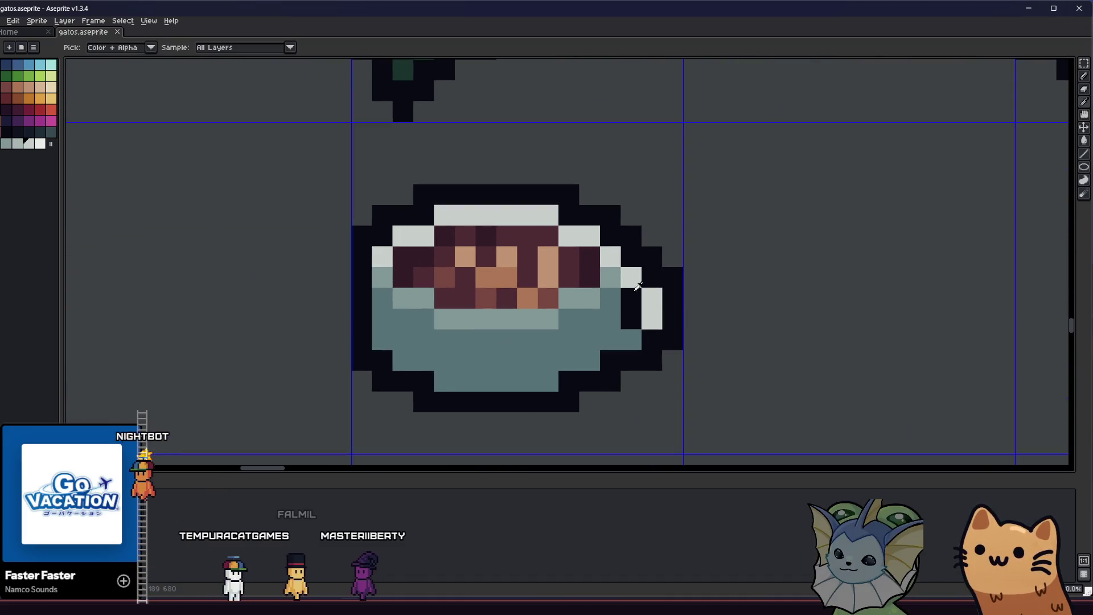
Sample cup shades and paint lighter gray-blue highlight pixels down the cup's right side.
drag(574, 338, 572, 353)
scroll(572, 353, down, 4)
scroll(573, 353, down, 2)
scroll(580, 359, up, 3)
scroll(586, 366, up, 4)
key(alt)
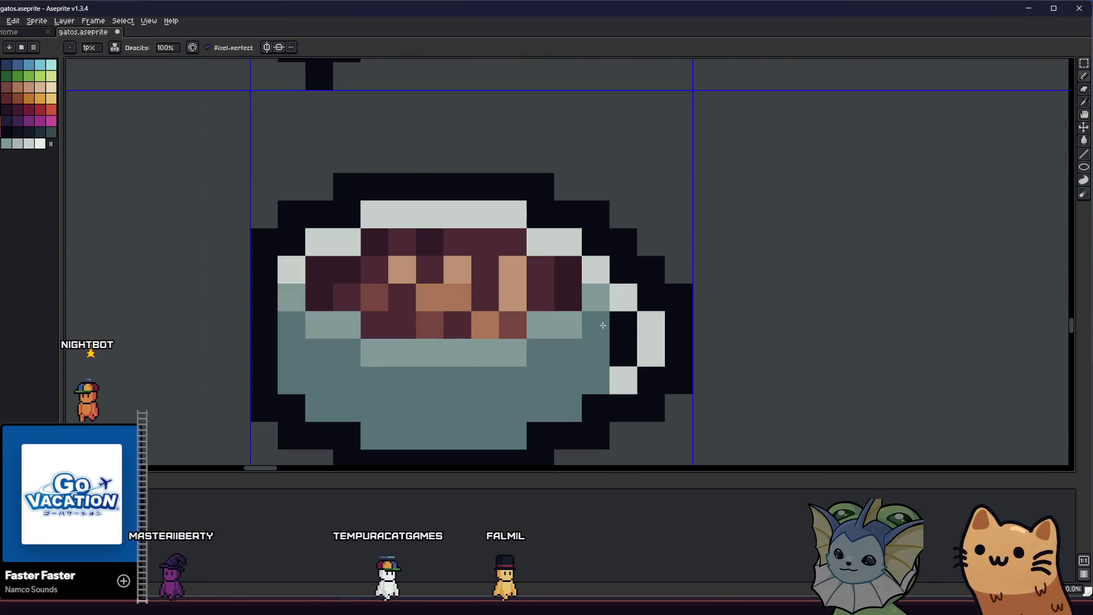
key(alt)
key(alt)
click(599, 357)
key(alt)
key(alt)
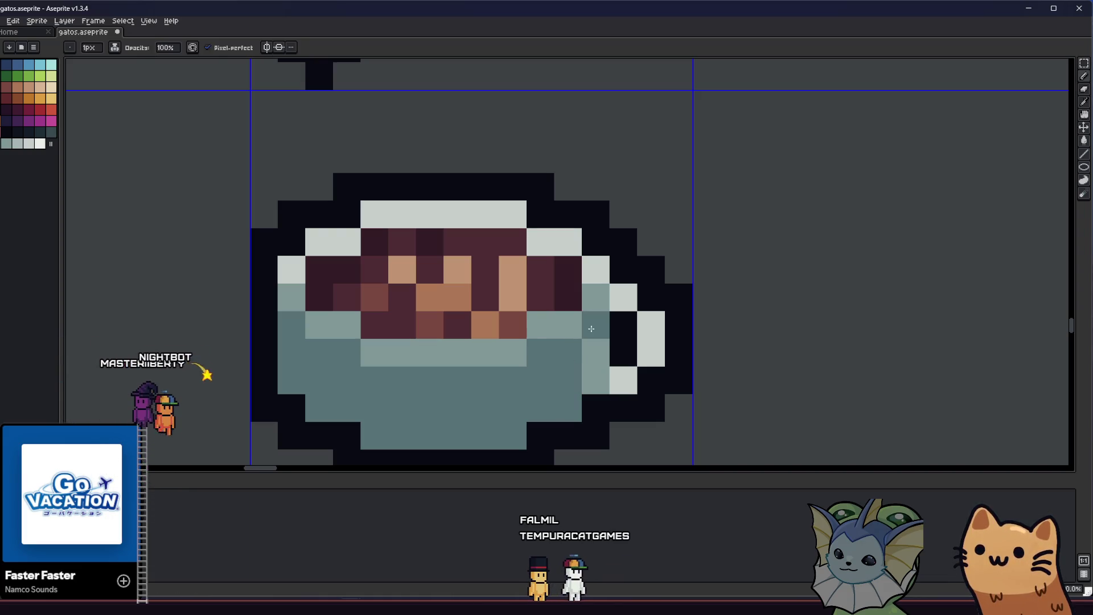
scroll(575, 368, down, 1)
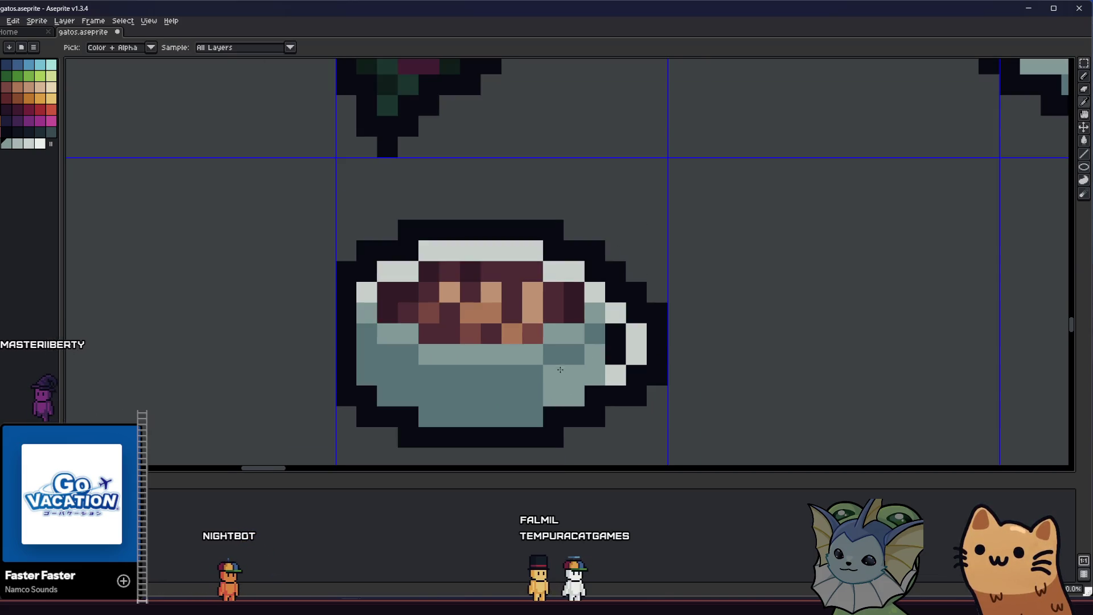
scroll(561, 372, down, 3)
scroll(561, 372, down, 2)
scroll(568, 342, up, 6)
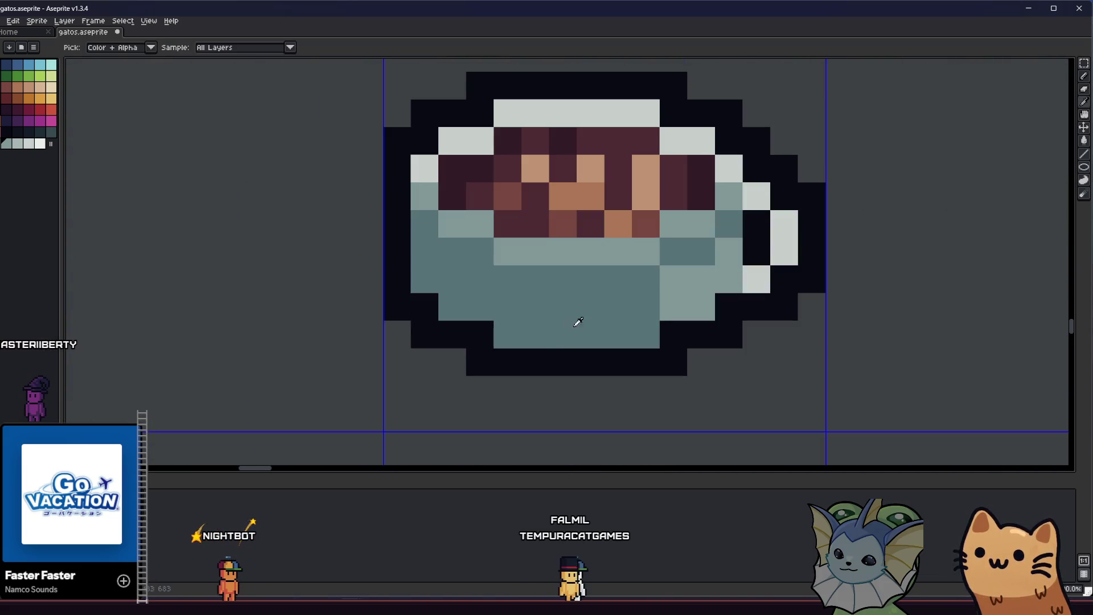
scroll(654, 303, down, 1)
scroll(653, 303, down, 3)
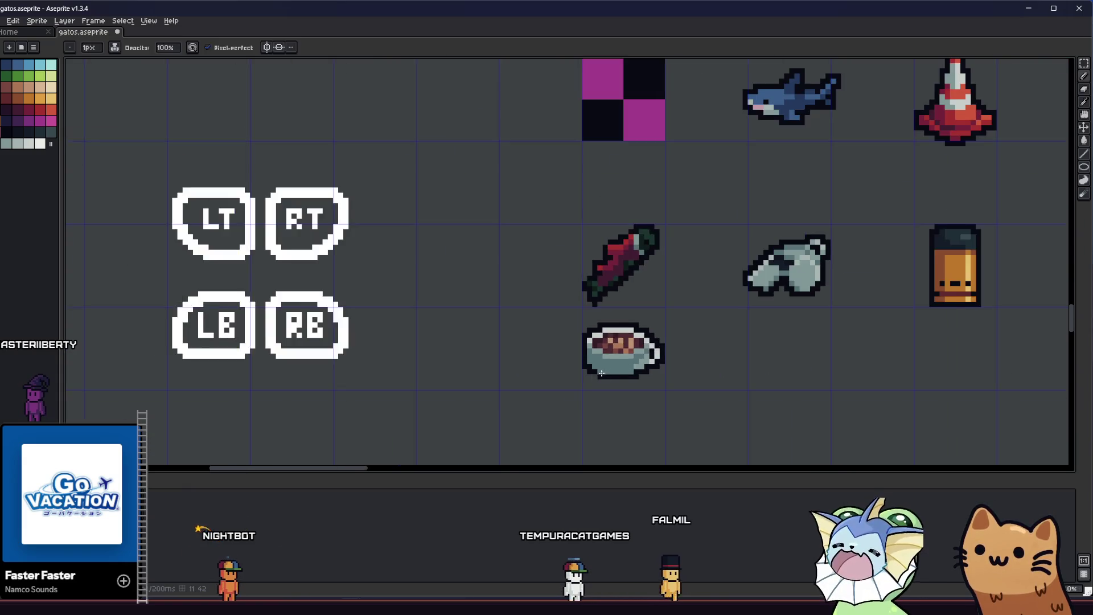
scroll(577, 367, up, 3)
scroll(577, 368, down, 3)
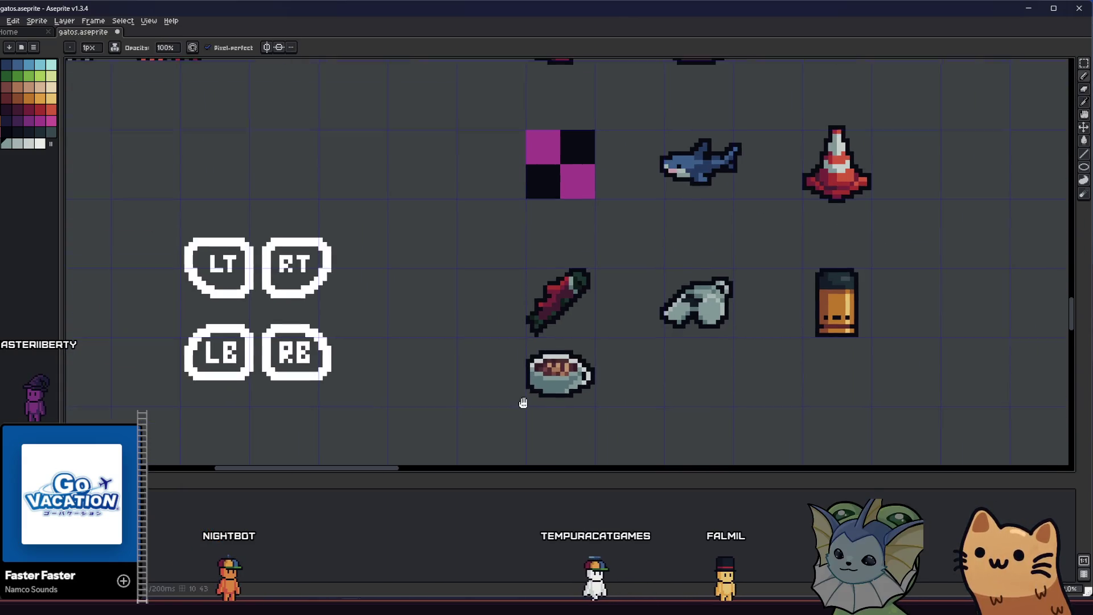
scroll(574, 389, up, 2)
scroll(574, 389, down, 3)
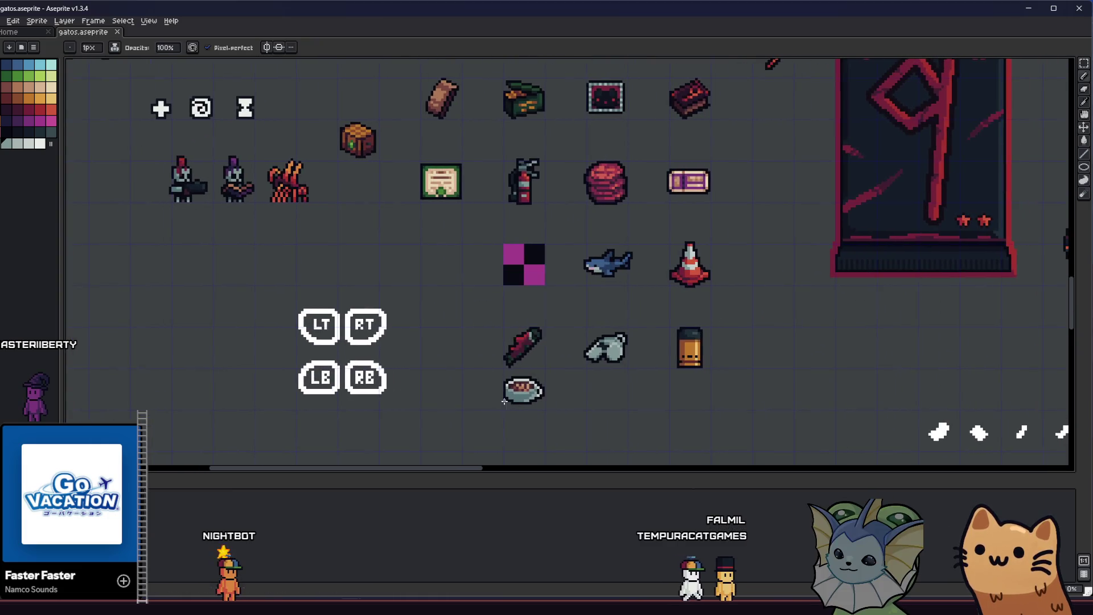
scroll(574, 389, down, 1)
scroll(519, 395, up, 4)
scroll(519, 395, up, 1)
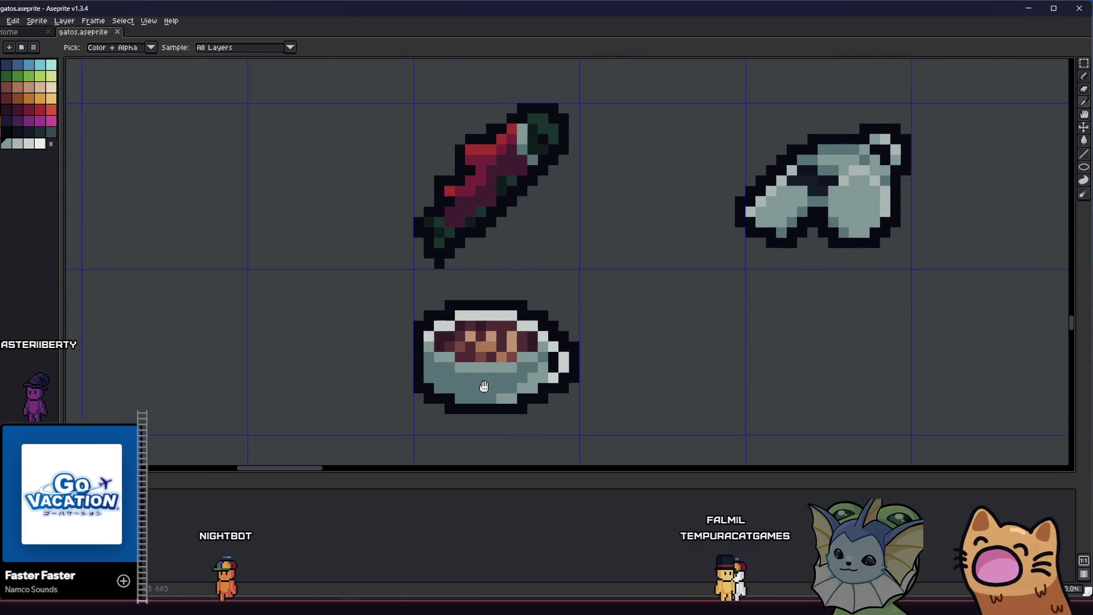
scroll(519, 394, down, 4)
scroll(475, 383, up, 4)
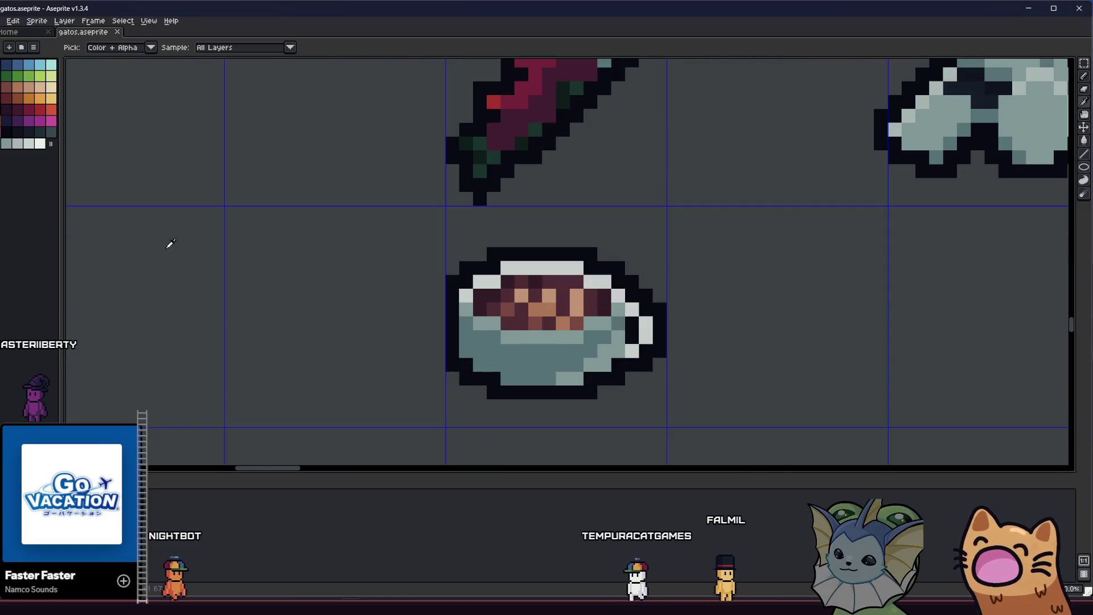
Paint darker teal shadow pixels along the lower-left edge of the cup body.
key(b)
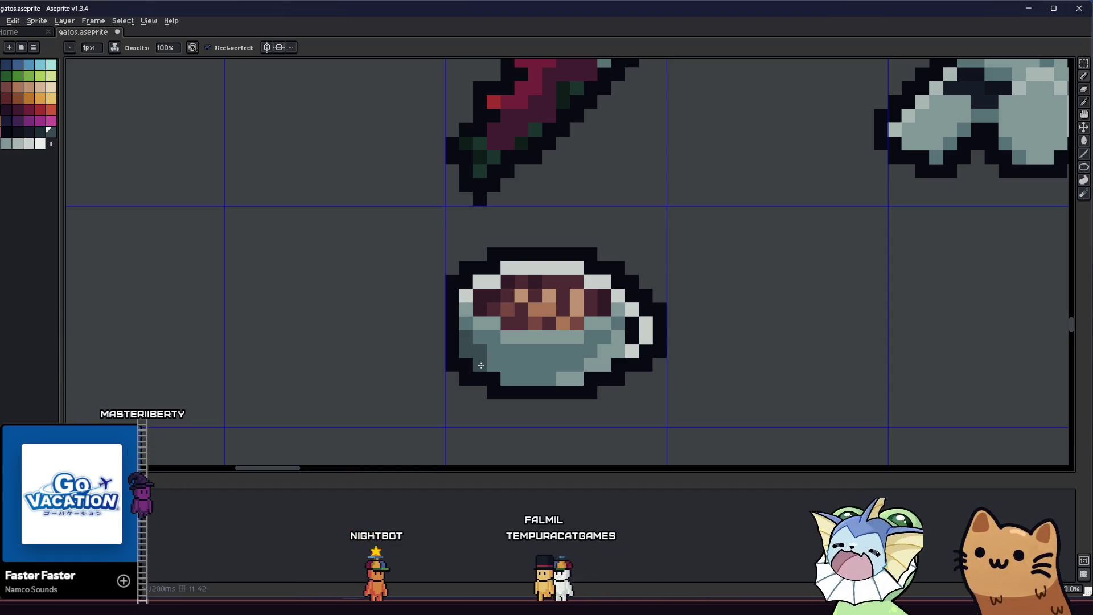
scroll(481, 365, up, 2)
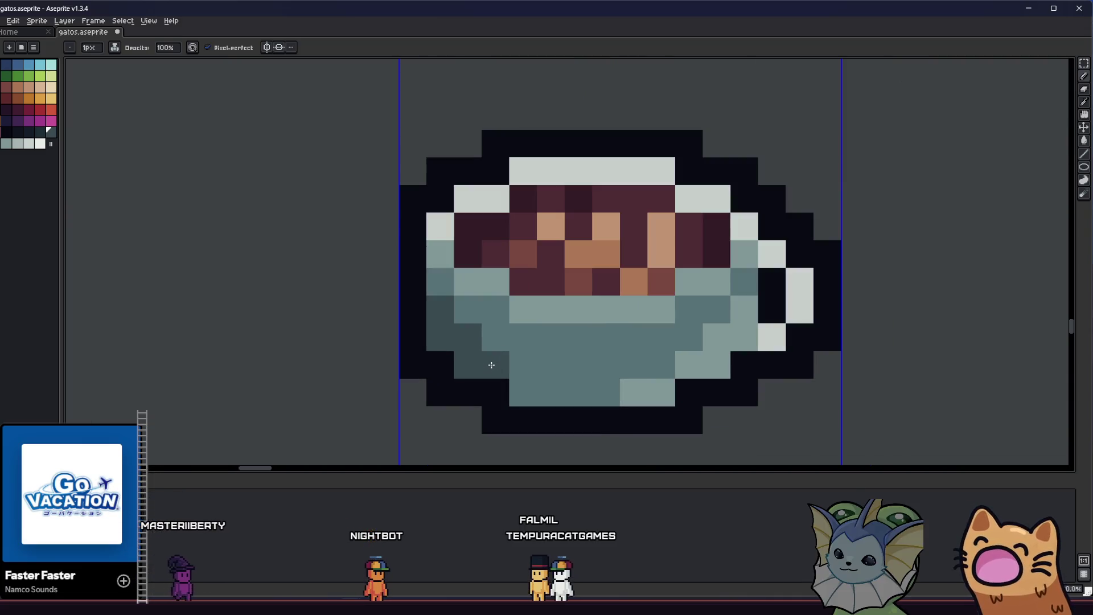
scroll(563, 389, down, 3)
scroll(542, 374, up, 2)
scroll(530, 375, down, 6)
scroll(490, 390, up, 2)
scroll(492, 390, up, 2)
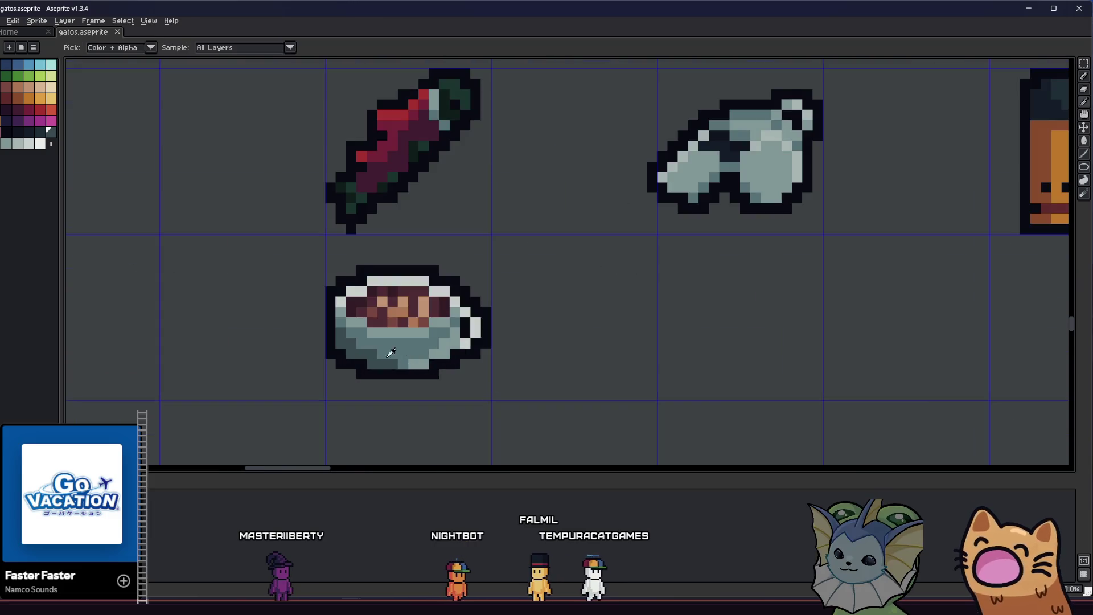
scroll(478, 367, up, 2)
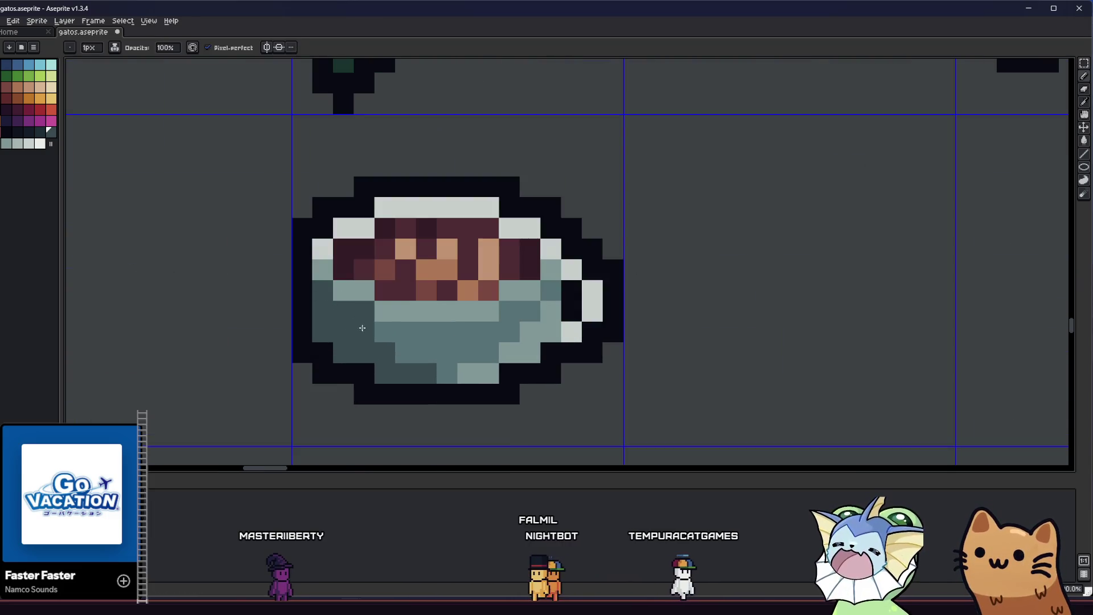
key(z)
scroll(405, 333, down, 2)
scroll(410, 359, down, 3)
scroll(427, 367, up, 2)
scroll(381, 387, down, 1)
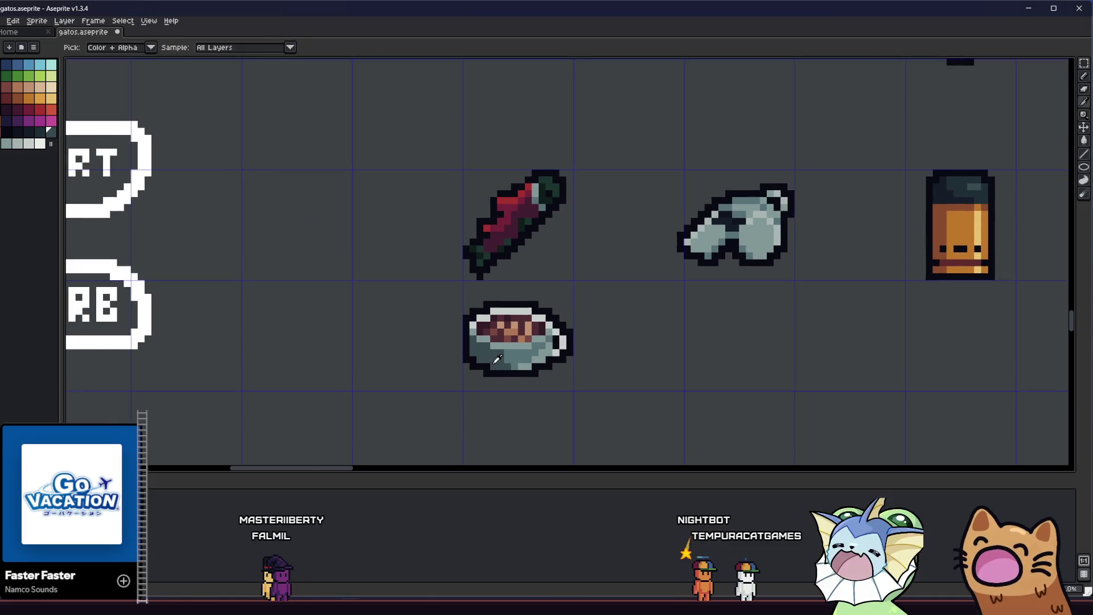
scroll(381, 387, down, 3)
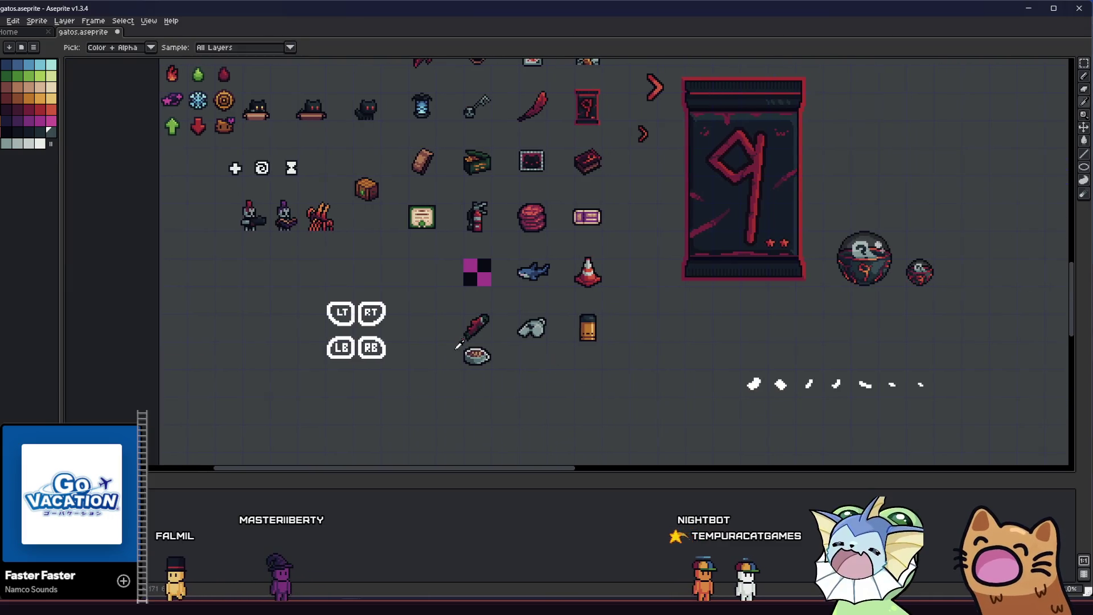
scroll(291, 291, down, 2)
scroll(282, 299, down, 1)
scroll(283, 306, up, 3)
scroll(287, 306, up, 1)
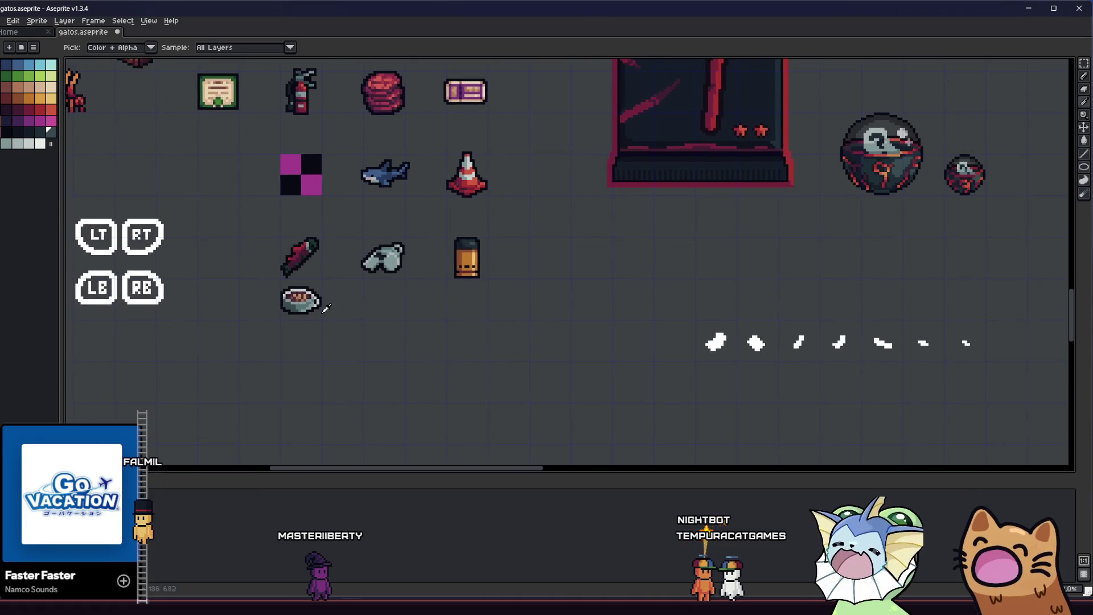
scroll(290, 307, up, 2)
scroll(296, 310, up, 1)
scroll(295, 309, up, 2)
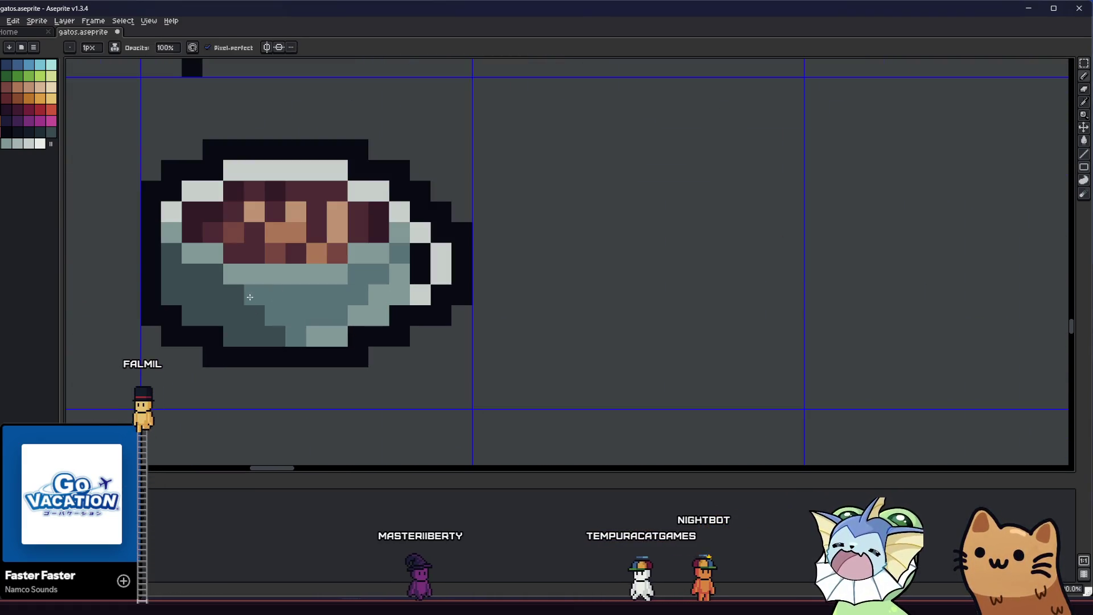
drag(230, 300, 298, 317)
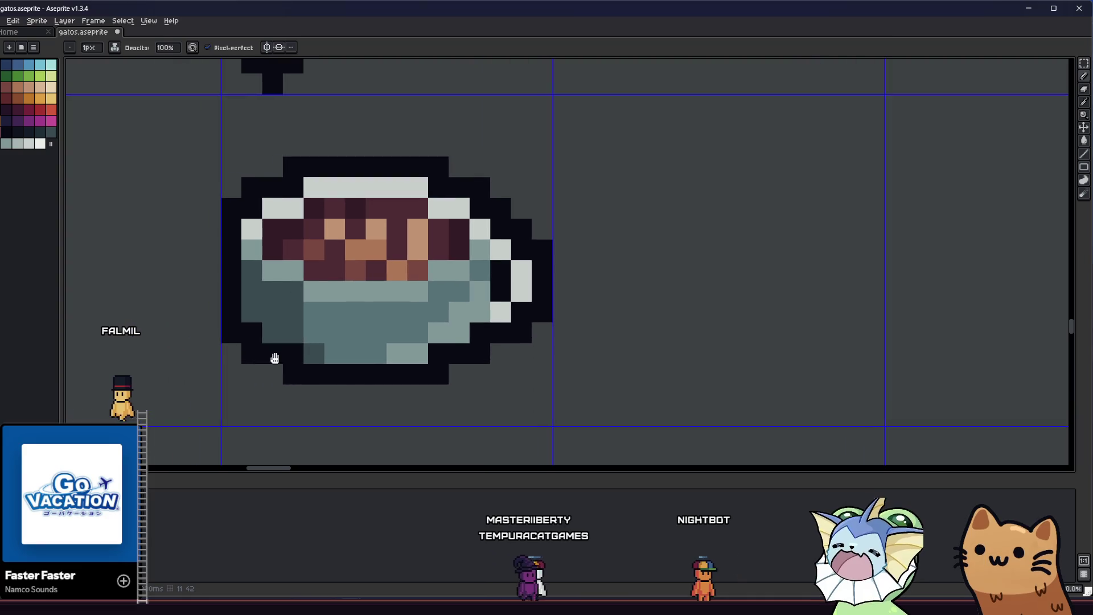
key(alt)
scroll(299, 317, down, 3)
scroll(298, 316, down, 2)
scroll(409, 371, up, 2)
scroll(410, 371, down, 1)
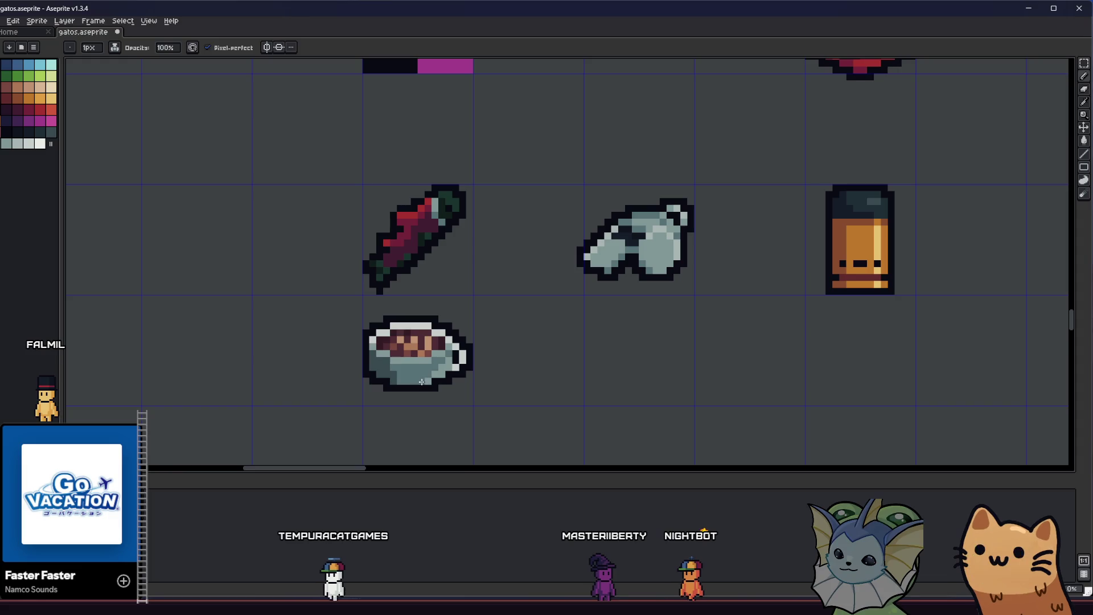
drag(420, 380, 410, 392)
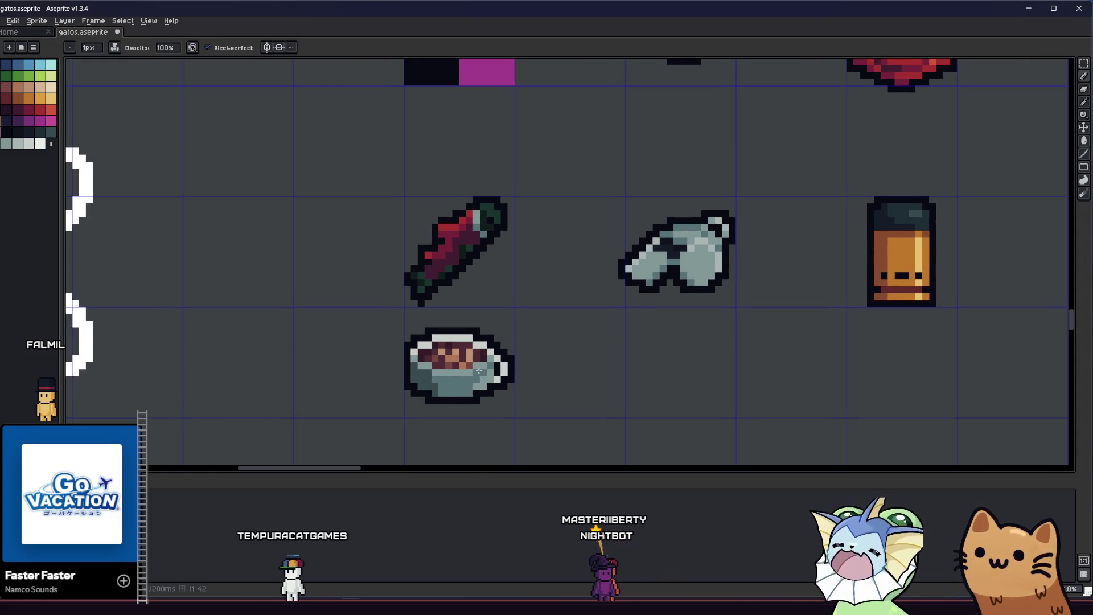
scroll(478, 372, down, 1)
scroll(478, 372, up, 3)
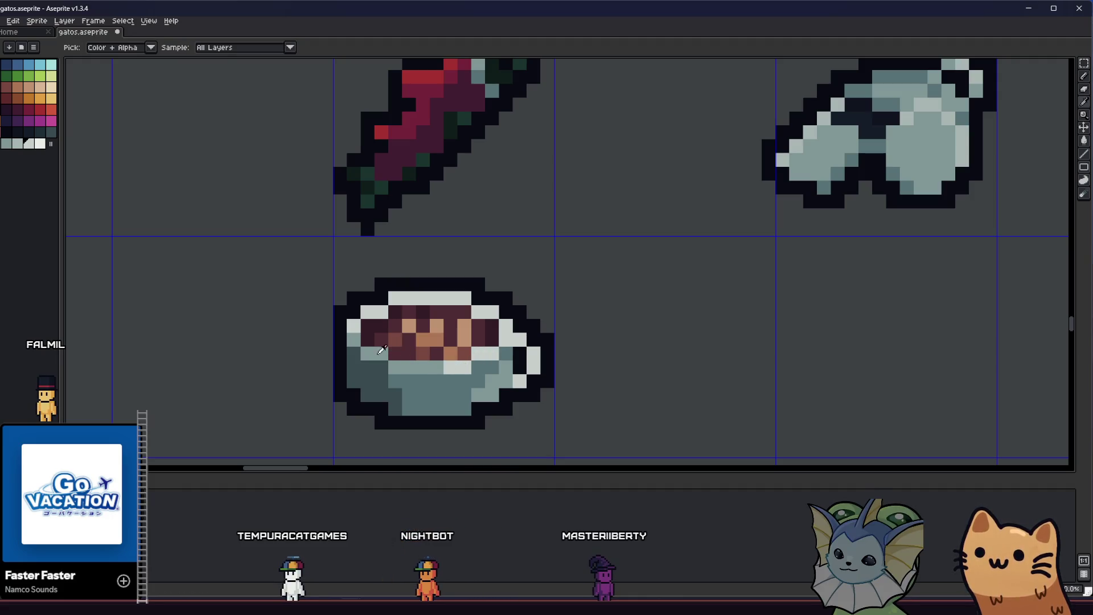
scroll(376, 295, down, 2)
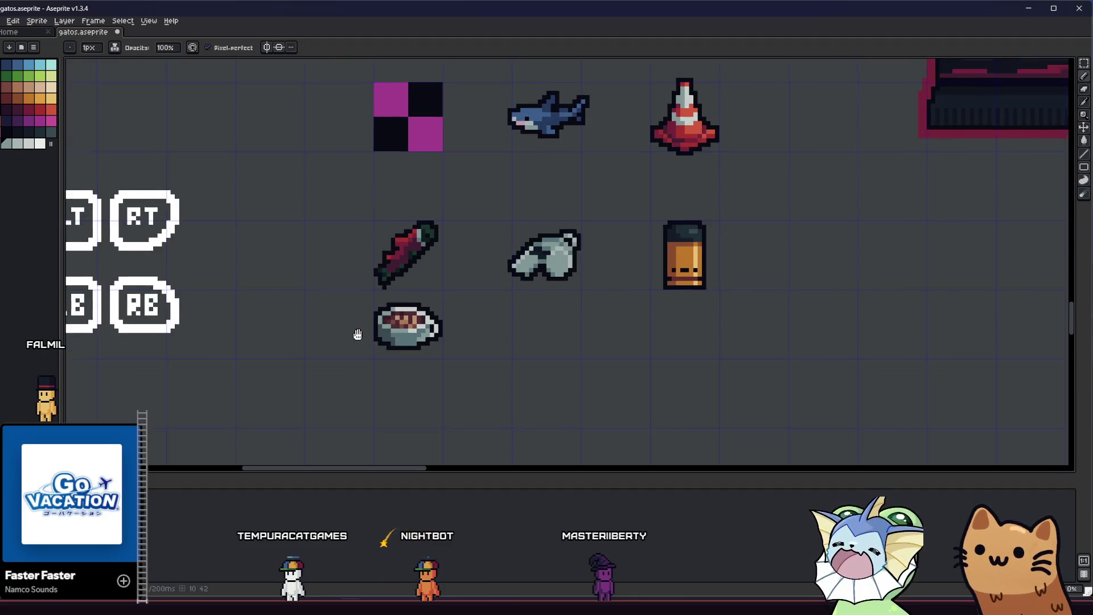
scroll(428, 341, up, 2)
scroll(453, 281, up, 1)
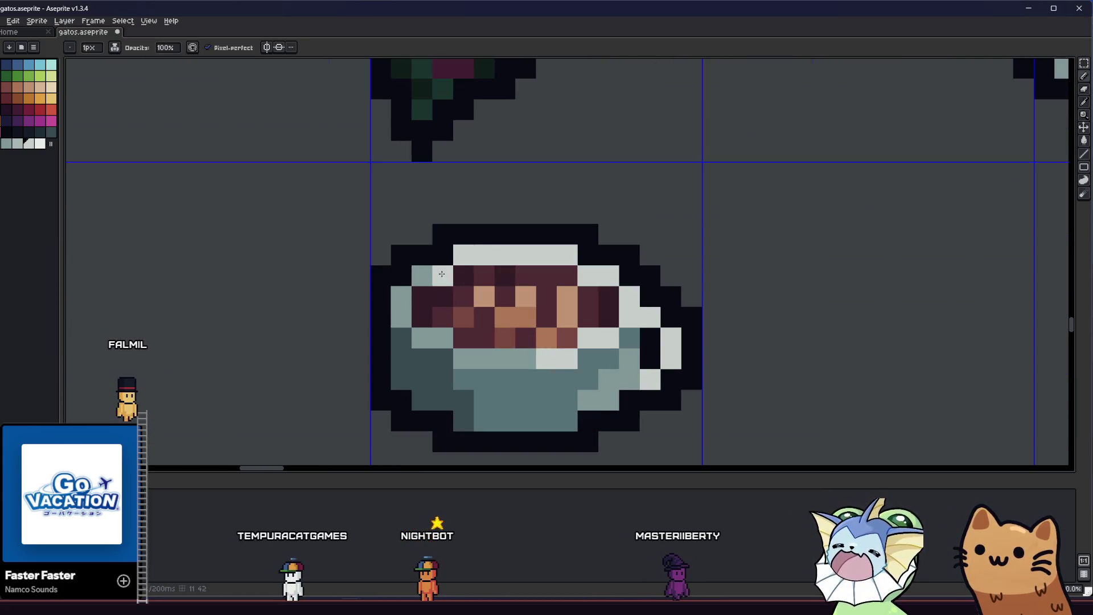
scroll(441, 273, down, 3)
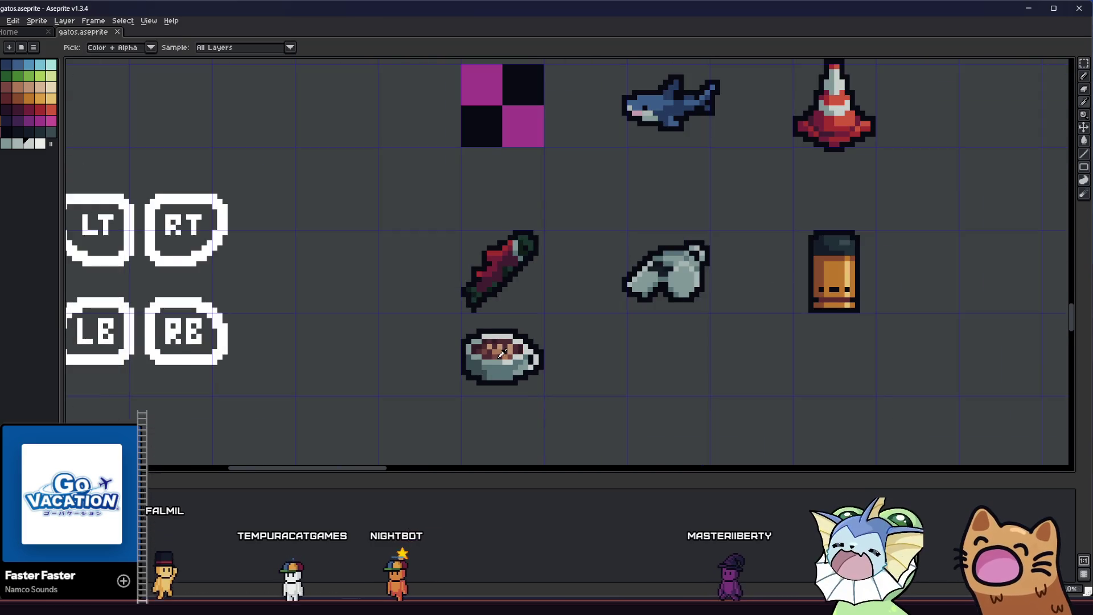
scroll(478, 359, down, 1)
scroll(494, 386, up, 2)
scroll(500, 380, up, 1)
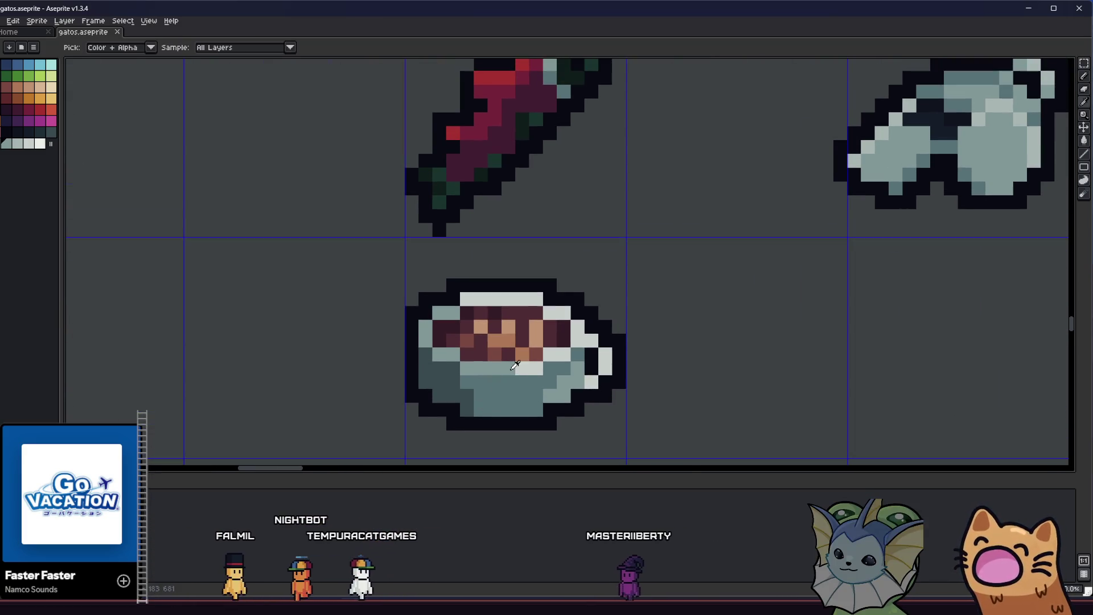
scroll(510, 380, down, 2)
scroll(547, 393, down, 1)
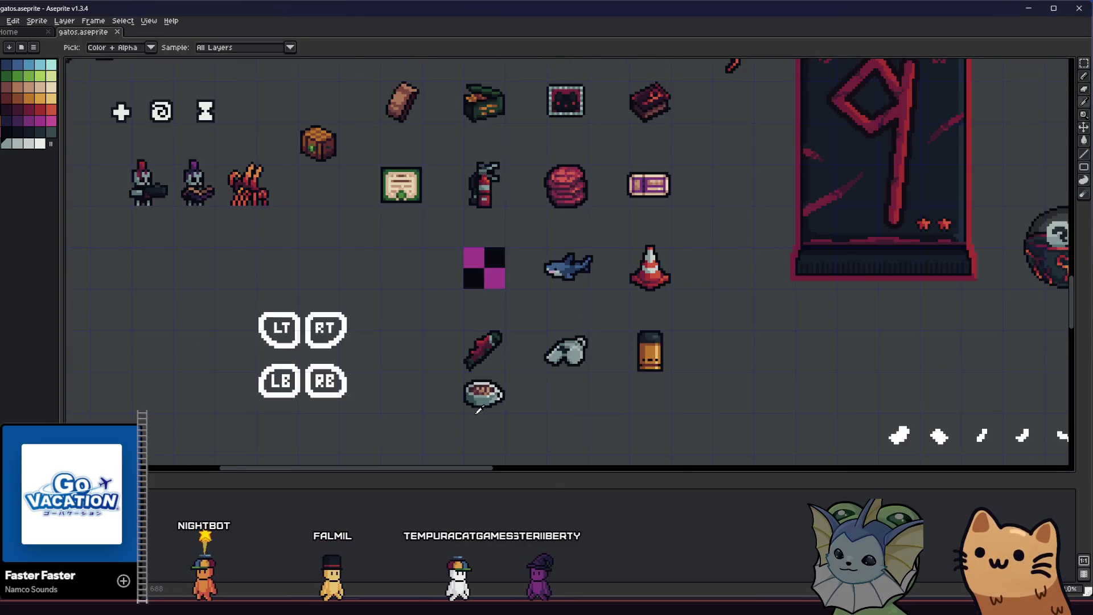
scroll(579, 401, down, 1)
drag(579, 402, 616, 412)
scroll(598, 410, down, 1)
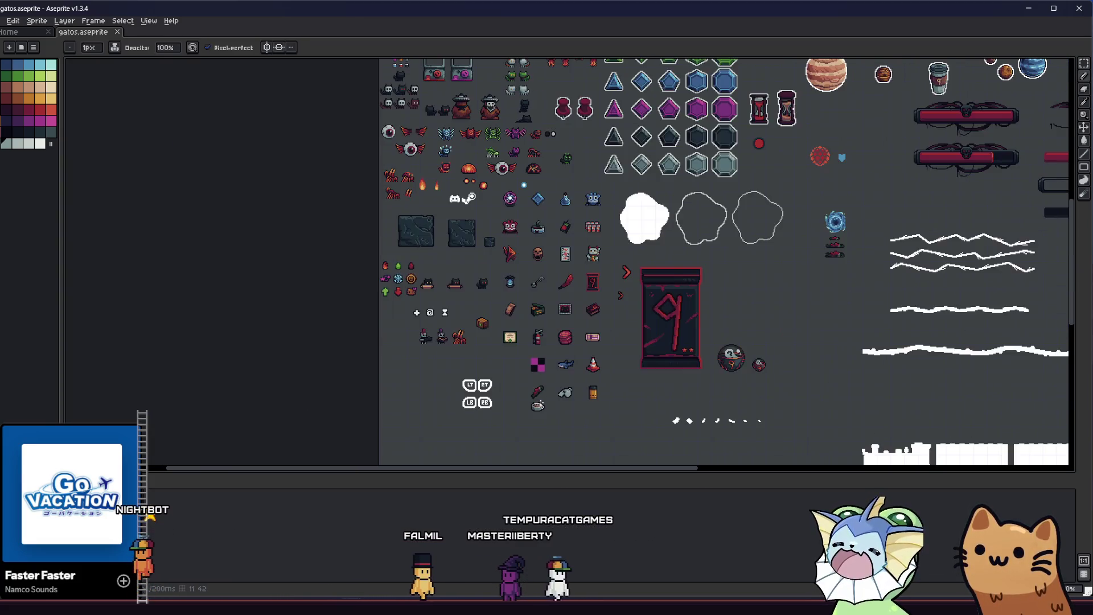
scroll(546, 407, up, 4)
scroll(546, 408, down, 3)
scroll(367, 364, up, 4)
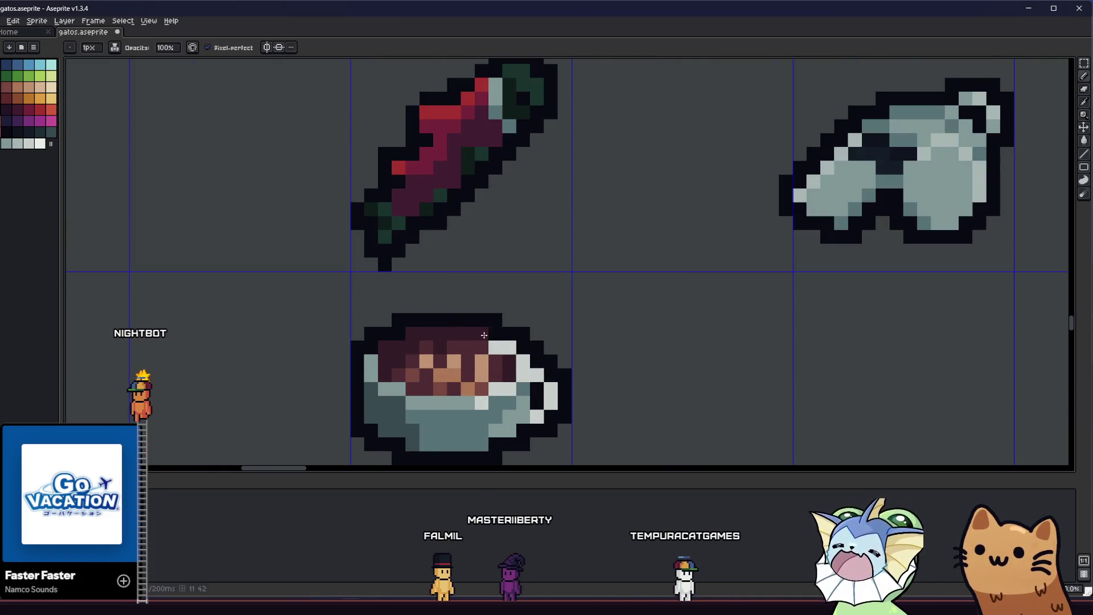
scroll(505, 347, down, 1)
scroll(505, 346, down, 1)
scroll(478, 346, down, 3)
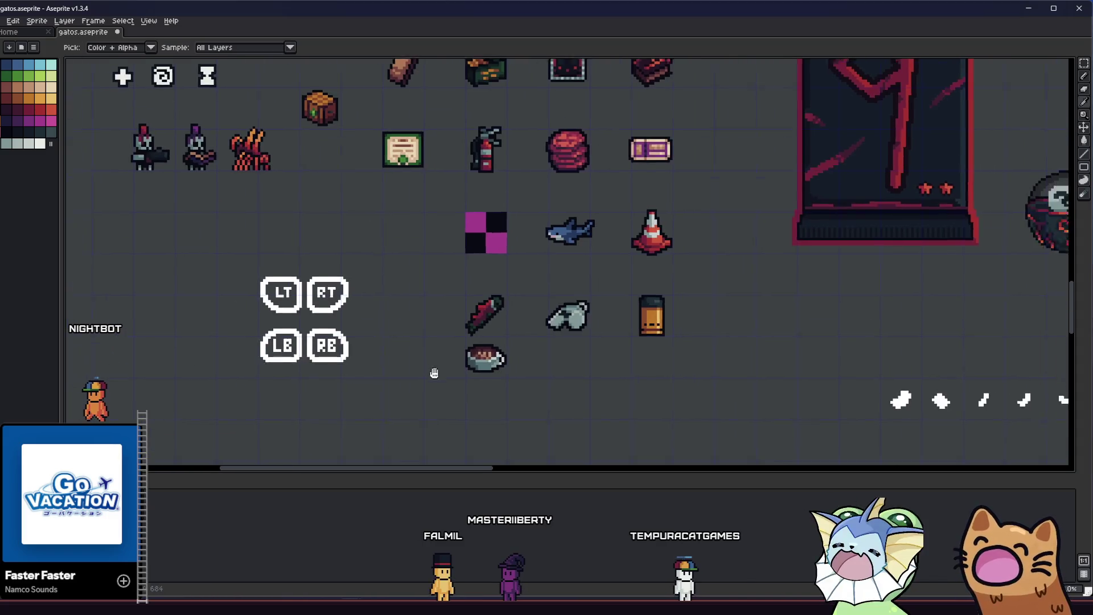
scroll(448, 344, up, 5)
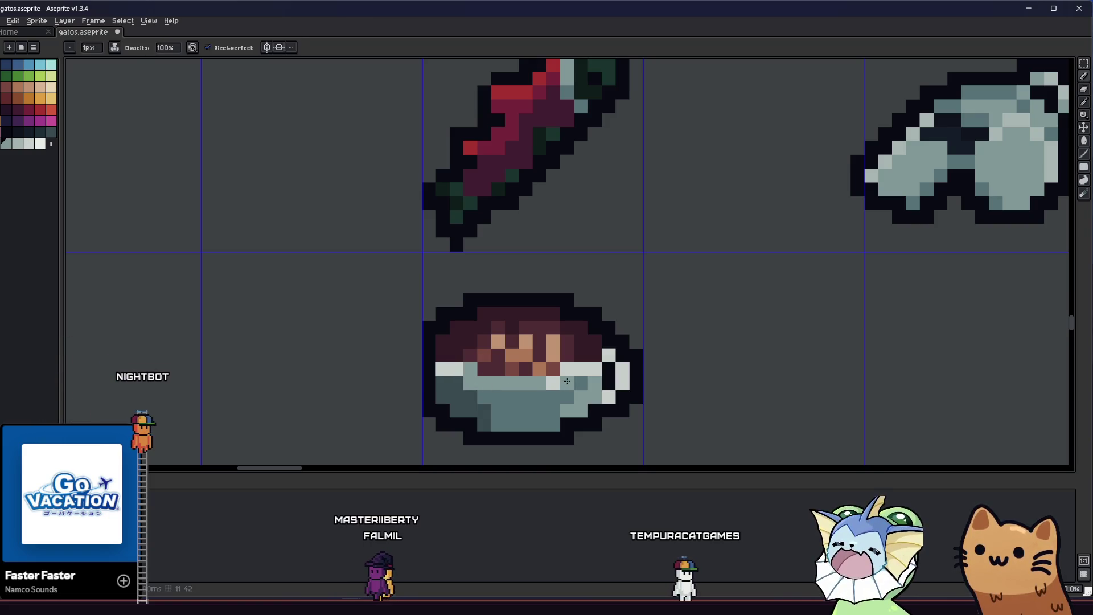
scroll(566, 382, down, 5)
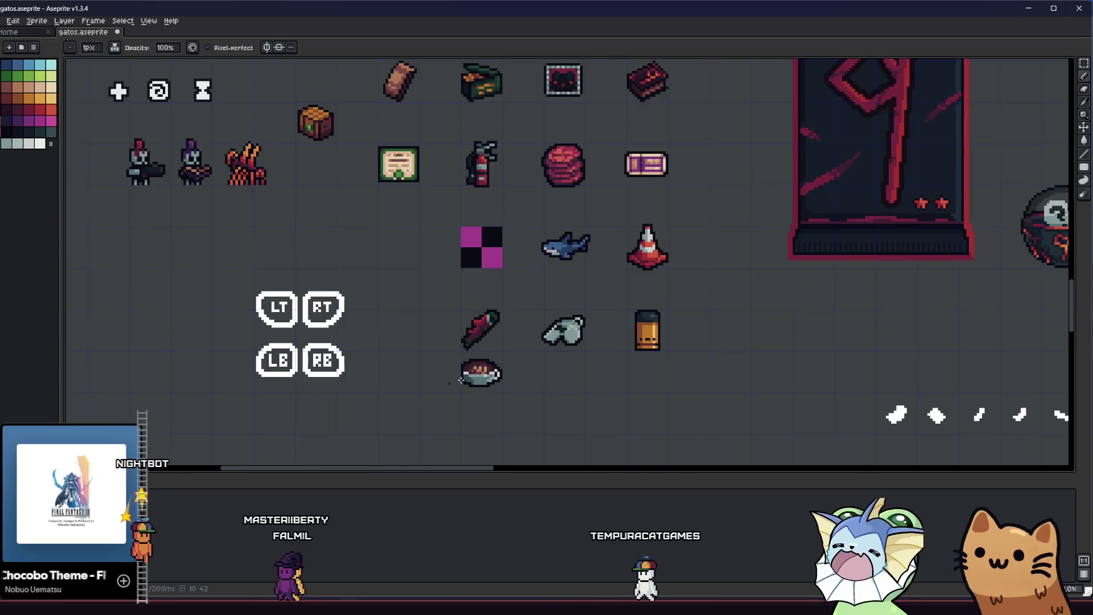
scroll(447, 395, down, 4)
scroll(449, 395, up, 3)
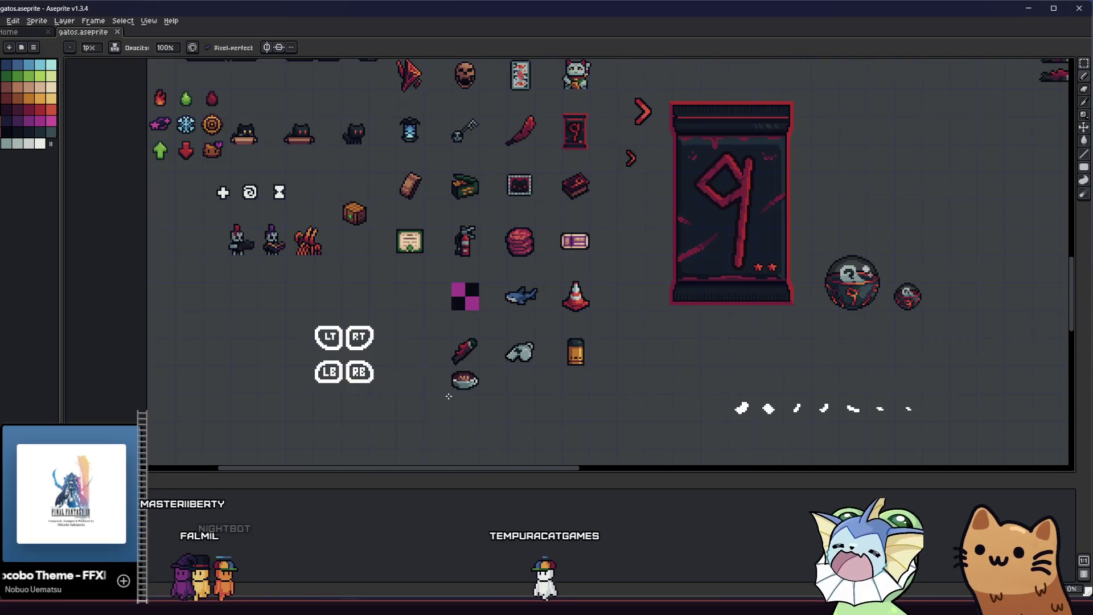
scroll(448, 395, up, 1)
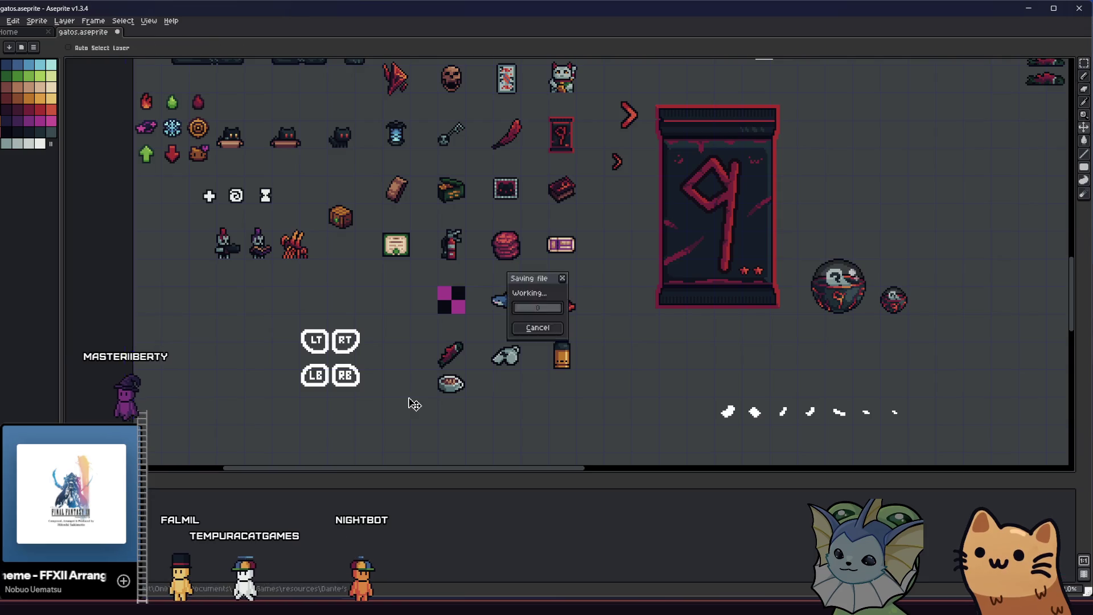
scroll(419, 401, down, 2)
scroll(411, 399, down, 2)
scroll(407, 400, up, 3)
scroll(402, 367, up, 3)
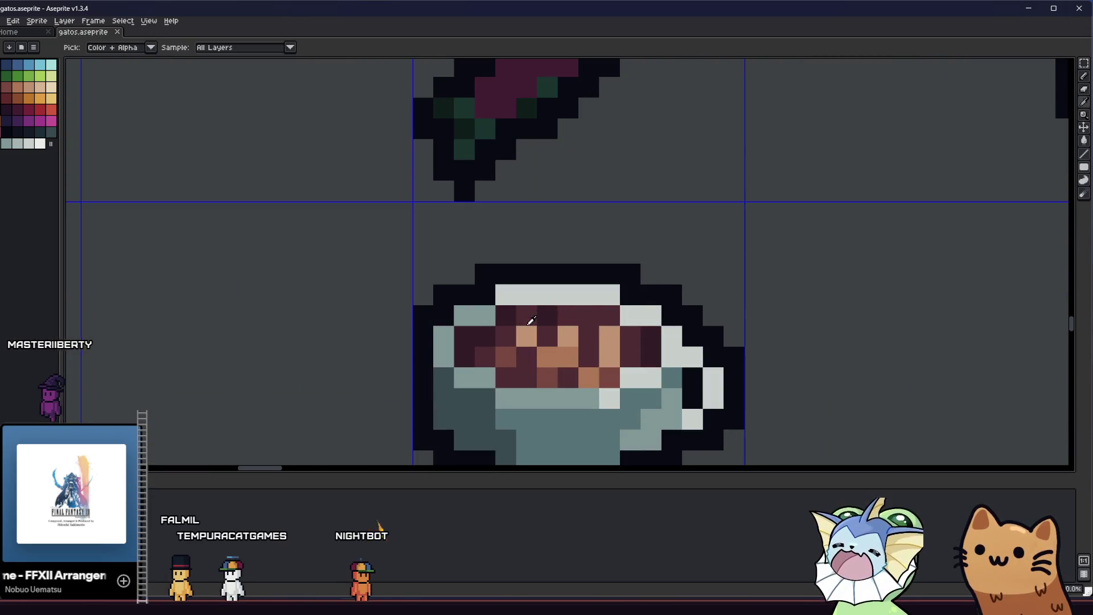
scroll(401, 368, down, 1)
scroll(403, 361, down, 2)
drag(351, 386, 382, 374)
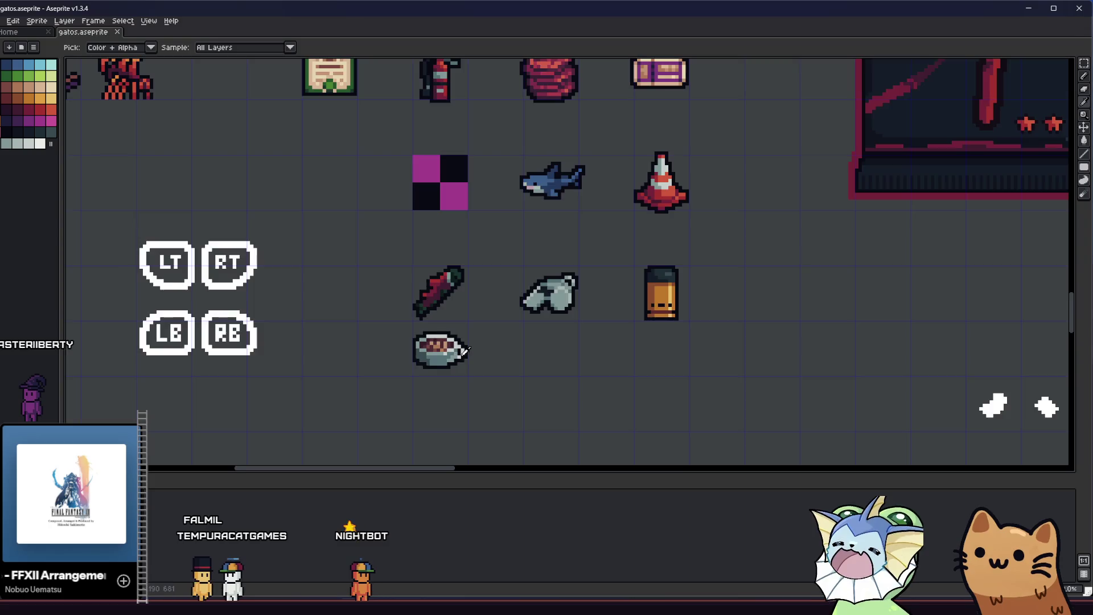
scroll(461, 350, up, 4)
scroll(427, 368, down, 5)
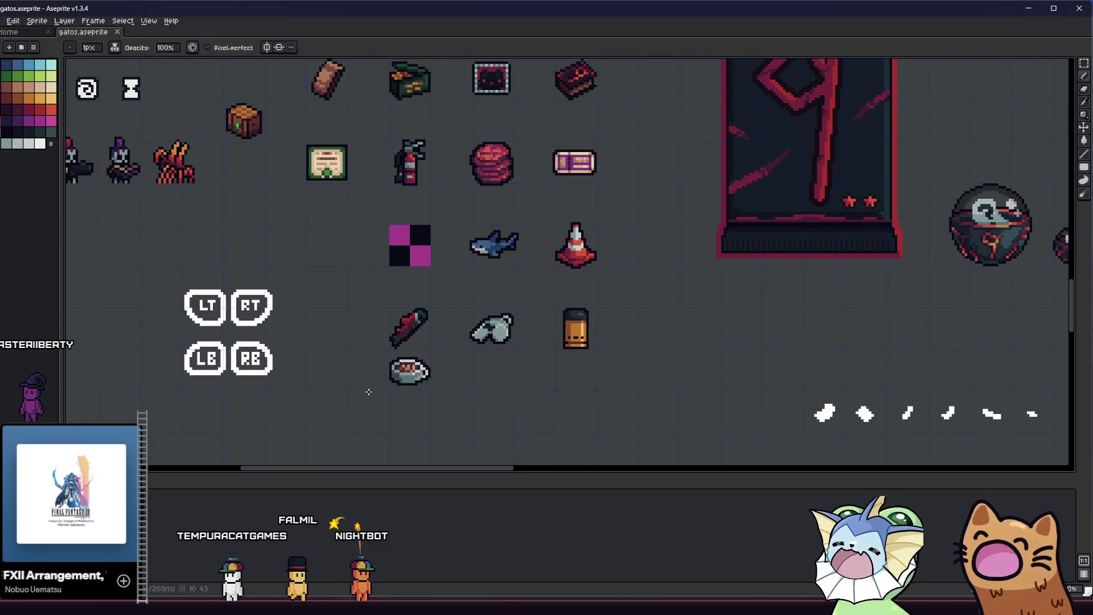
scroll(367, 391, down, 1)
drag(329, 389, 316, 384)
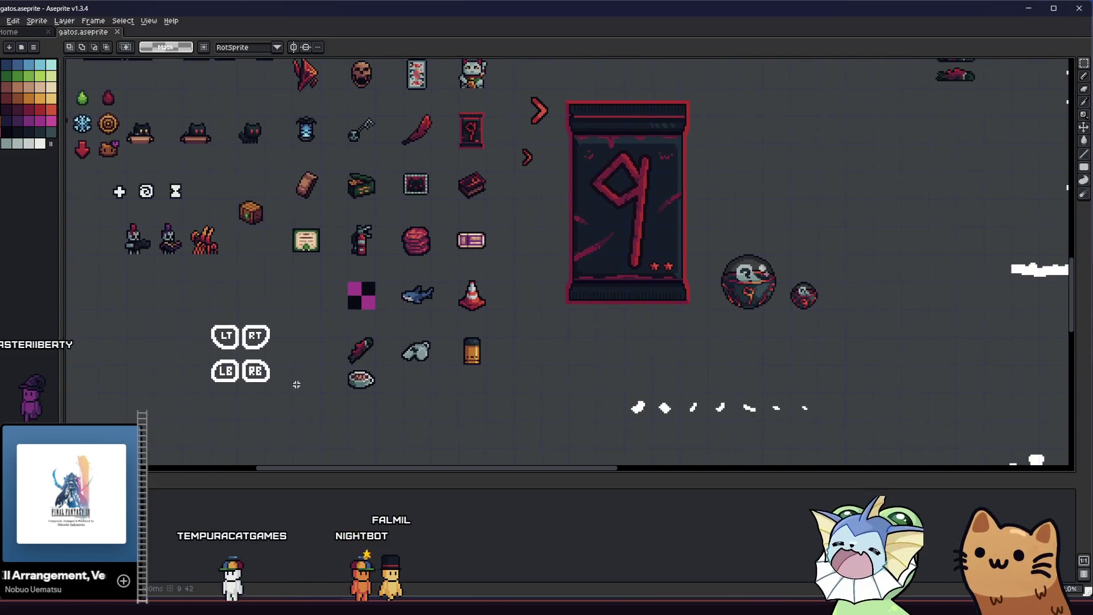
scroll(323, 379, up, 4)
key(m)
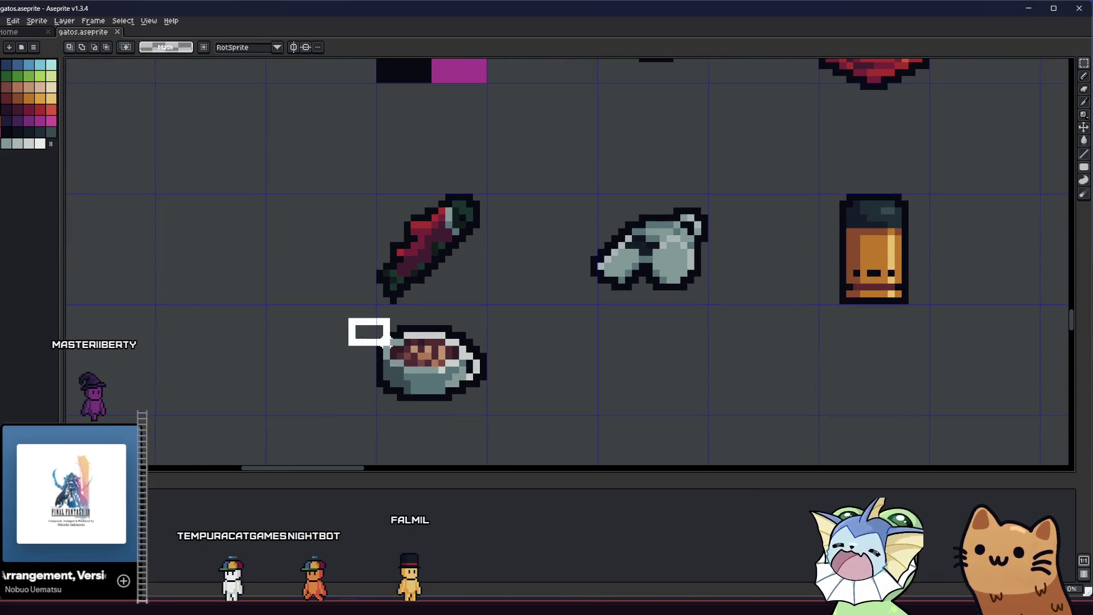
Marquee-select the coffee cup and nudge it up one pixel.
drag(348, 321, 507, 444)
scroll(418, 368, up, 3)
scroll(418, 367, down, 3)
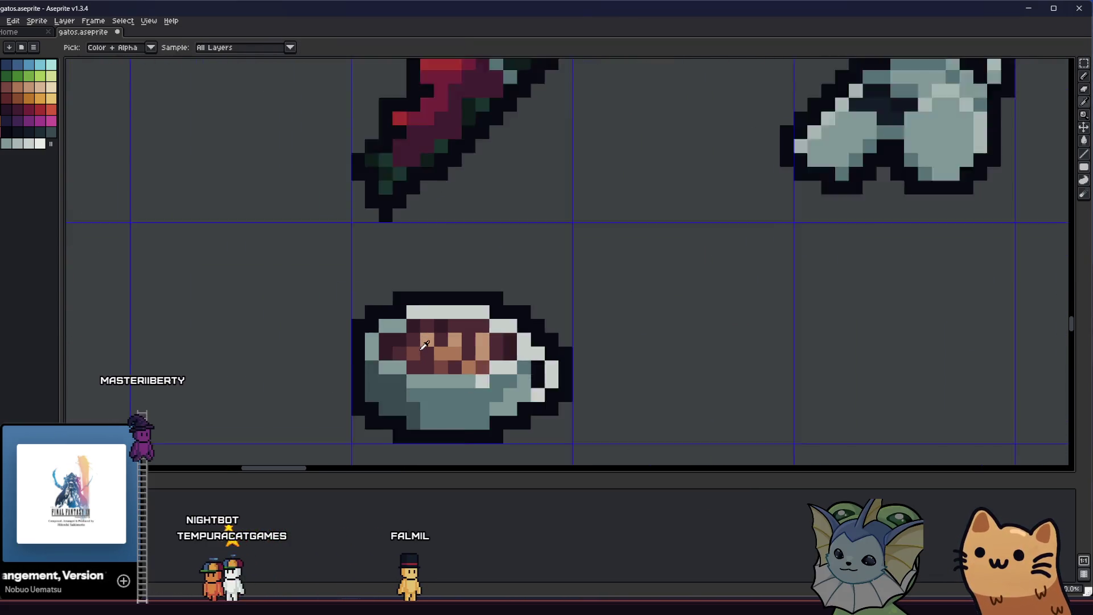
drag(334, 375, 325, 358)
drag(342, 251, 585, 427)
key(Up)
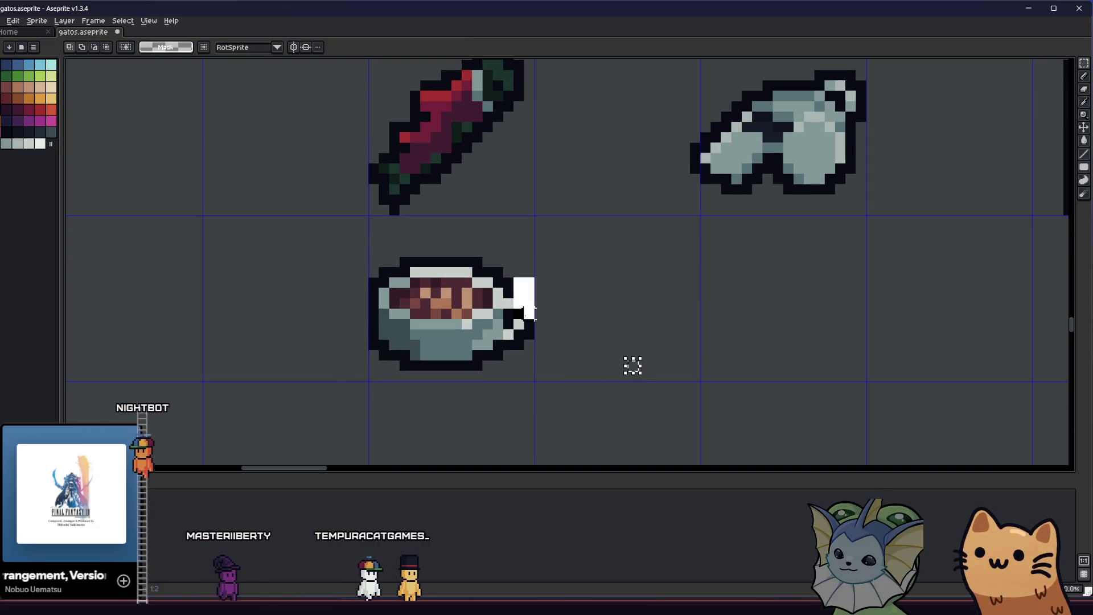
Paste the copied handle piece onto the cup's right edge and commit it.
key(ctrl+v)
drag(538, 290, 523, 306)
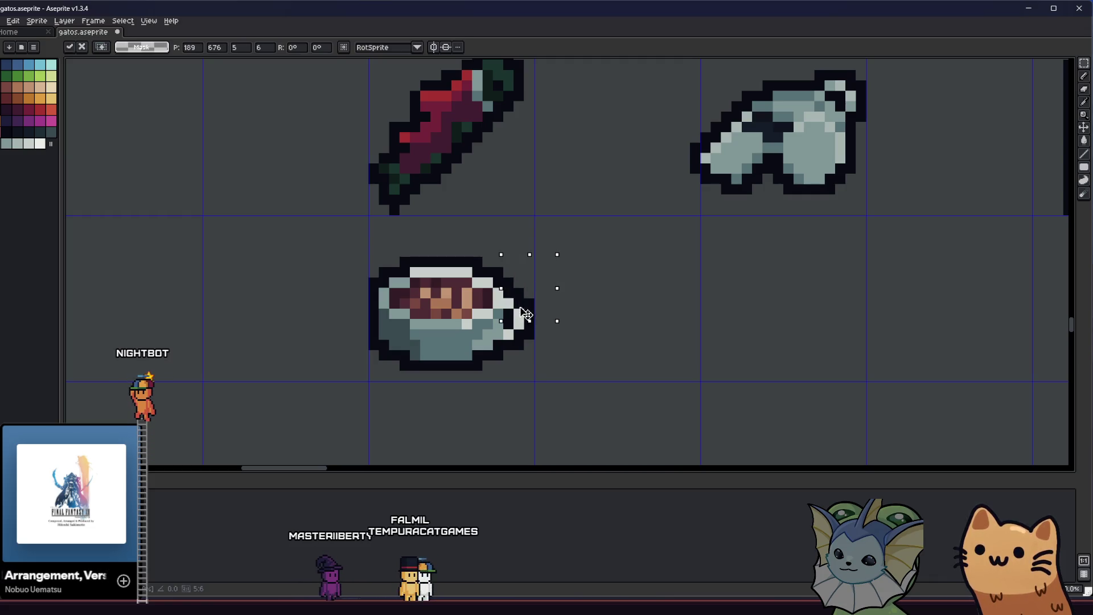
key(ctrl+d)
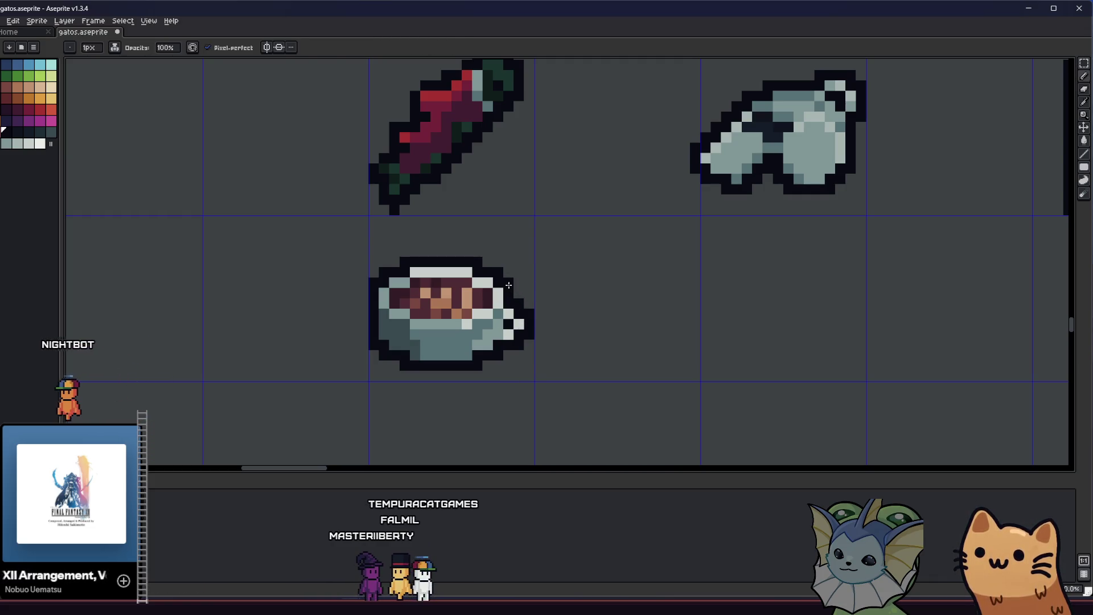
scroll(508, 283, down, 4)
drag(444, 401, 308, 397)
scroll(257, 396, down, 2)
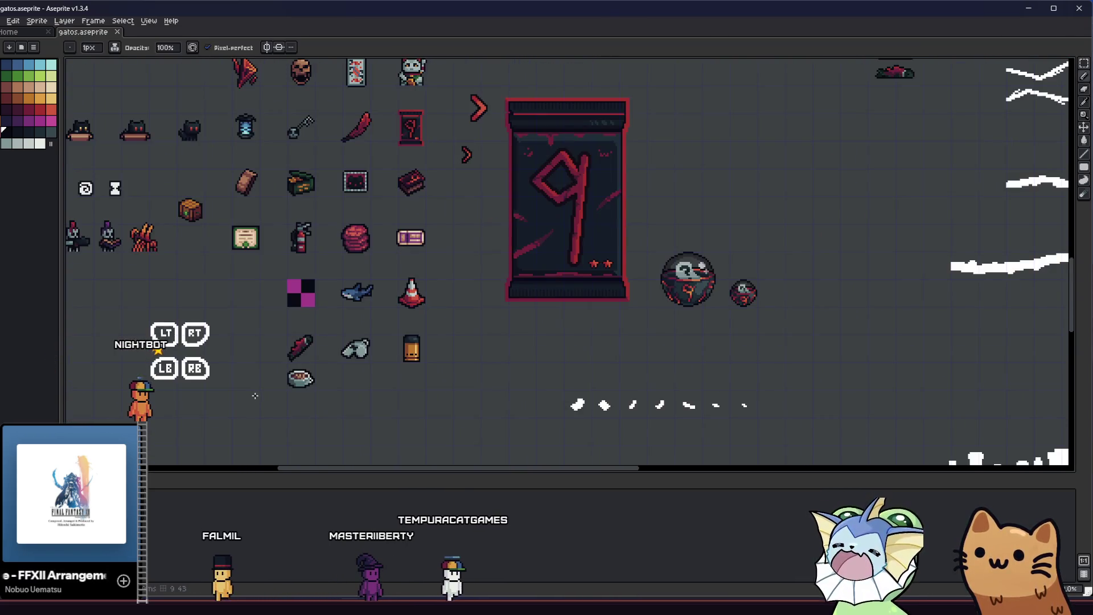
scroll(255, 396, down, 2)
scroll(255, 396, up, 5)
drag(250, 370, 261, 376)
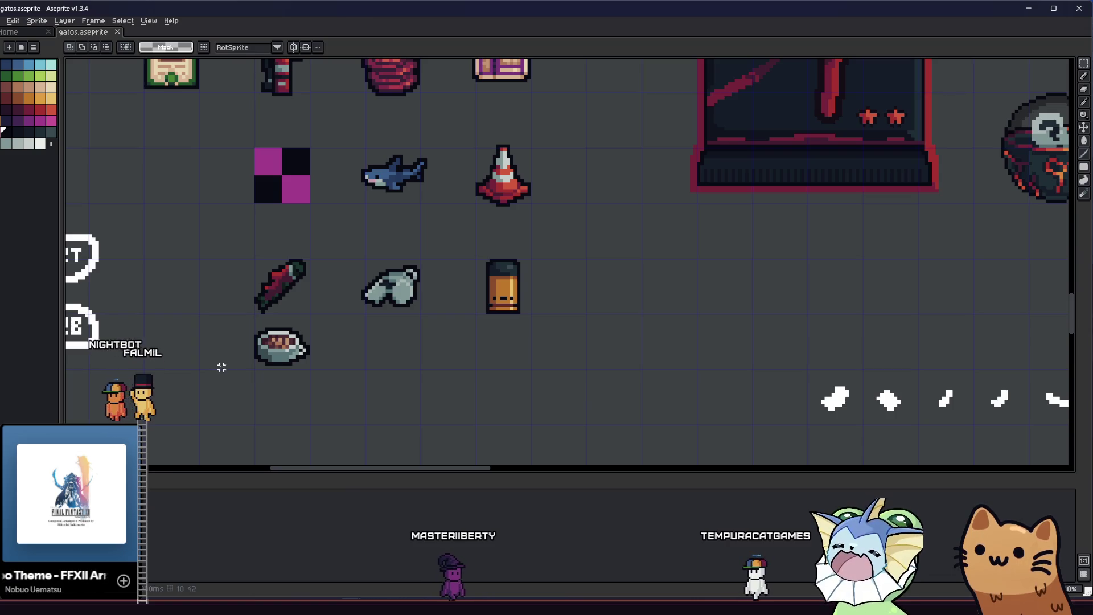
scroll(282, 346, up, 3)
scroll(290, 337, up, 3)
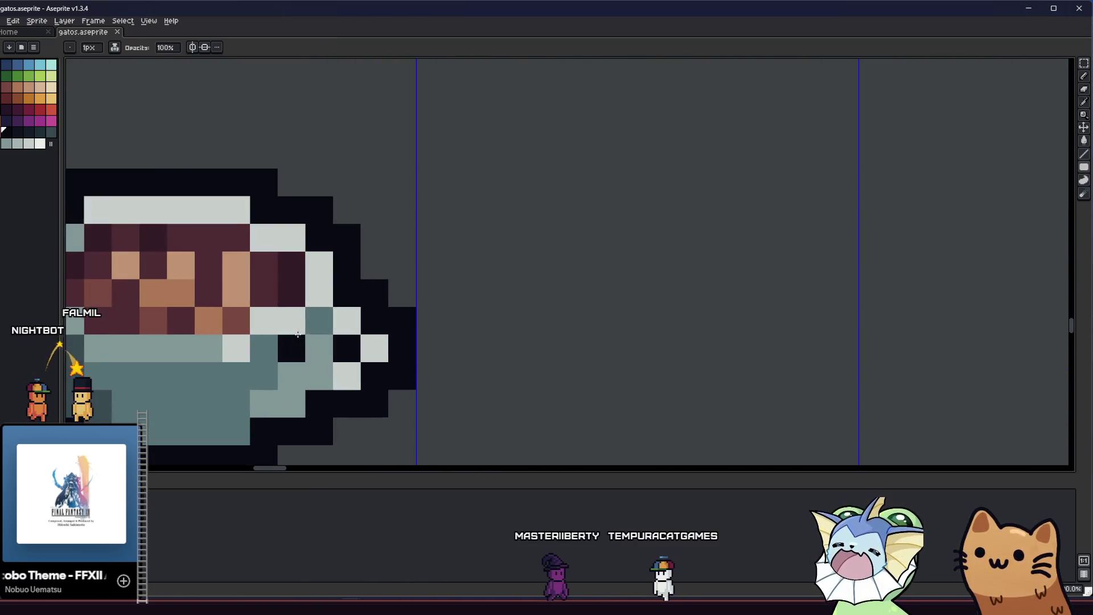
scroll(297, 333, down, 2)
key(alt)
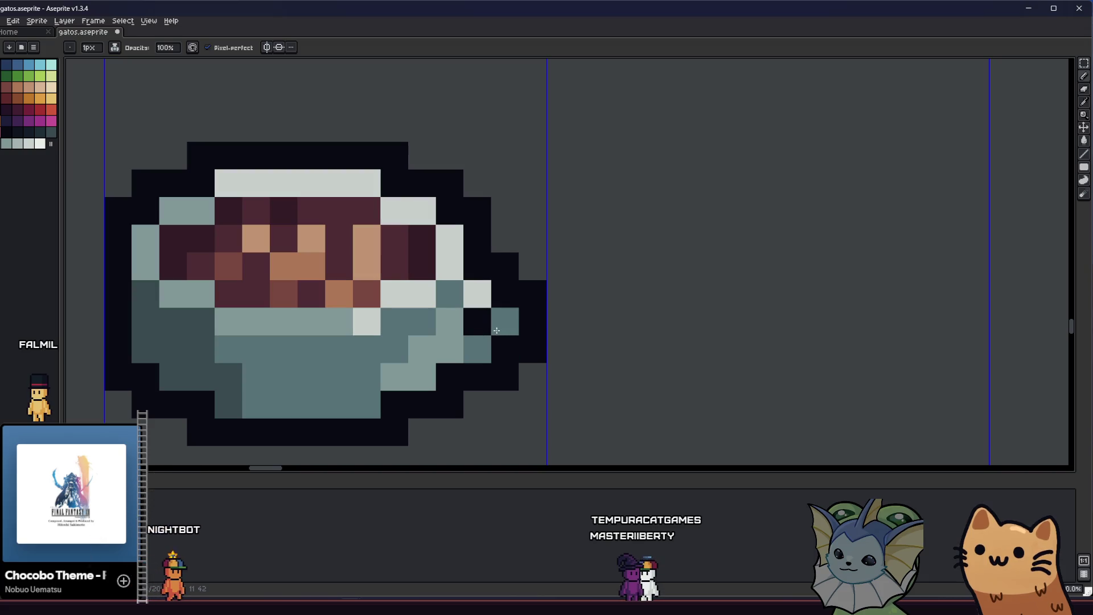
scroll(496, 331, down, 5)
scroll(401, 358, down, 1)
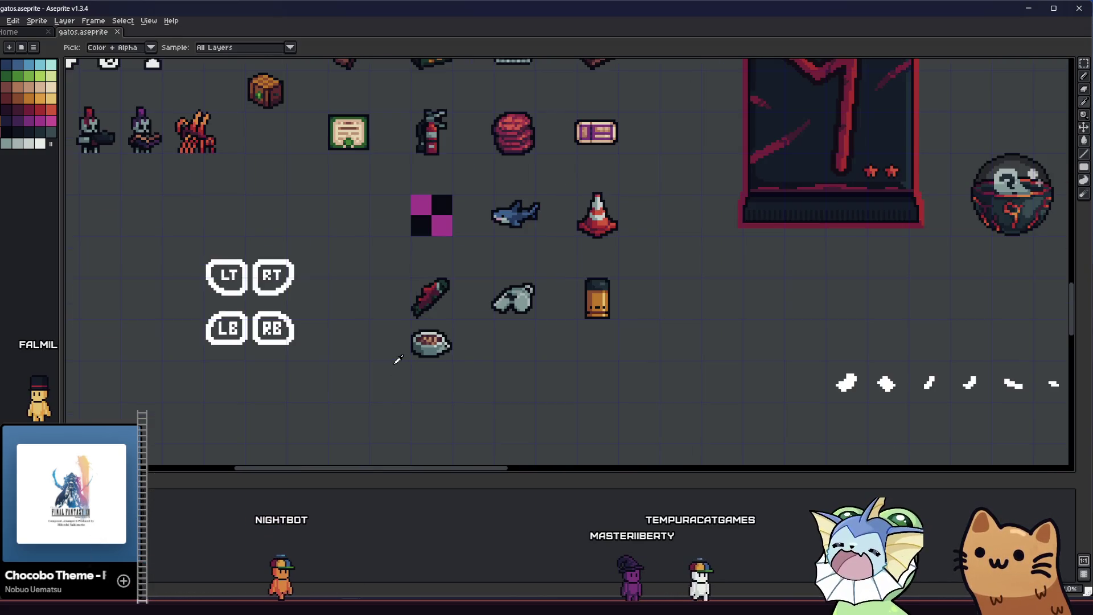
right_click(509, 272)
key(Escape)
drag(350, 367, 170, 367)
scroll(195, 376, down, 2)
scroll(184, 369, up, 1)
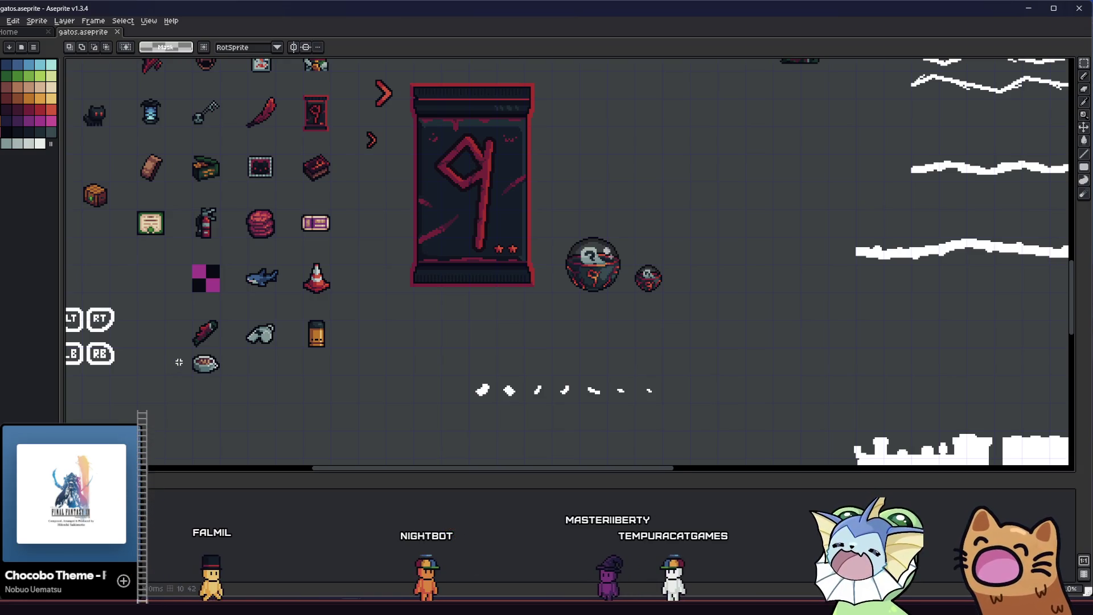
scroll(175, 364, up, 3)
scroll(205, 358, up, 1)
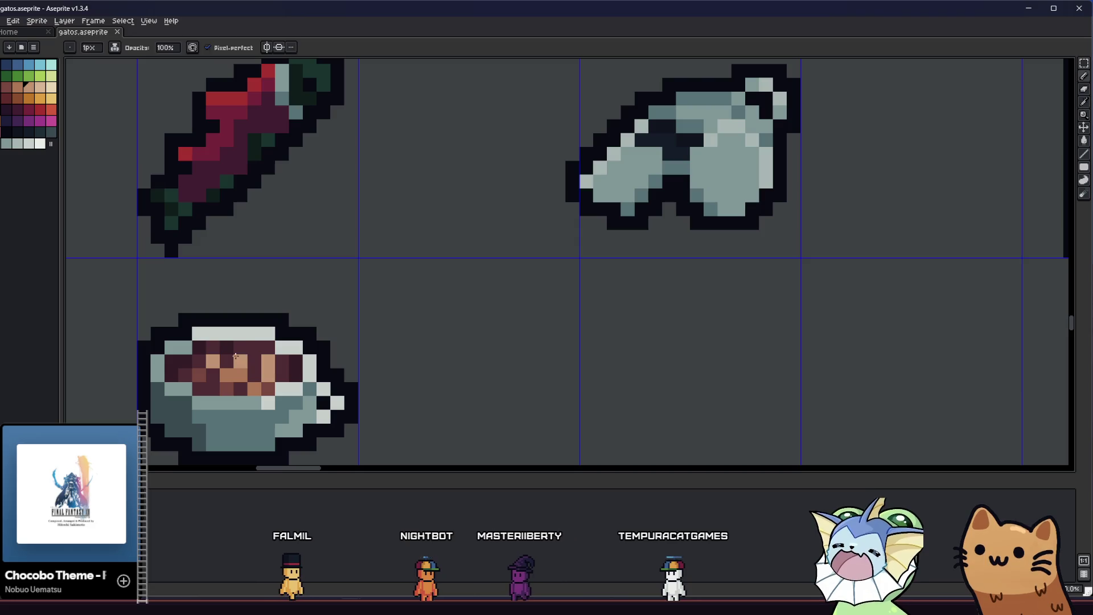
scroll(234, 357, down, 1)
scroll(247, 376, down, 2)
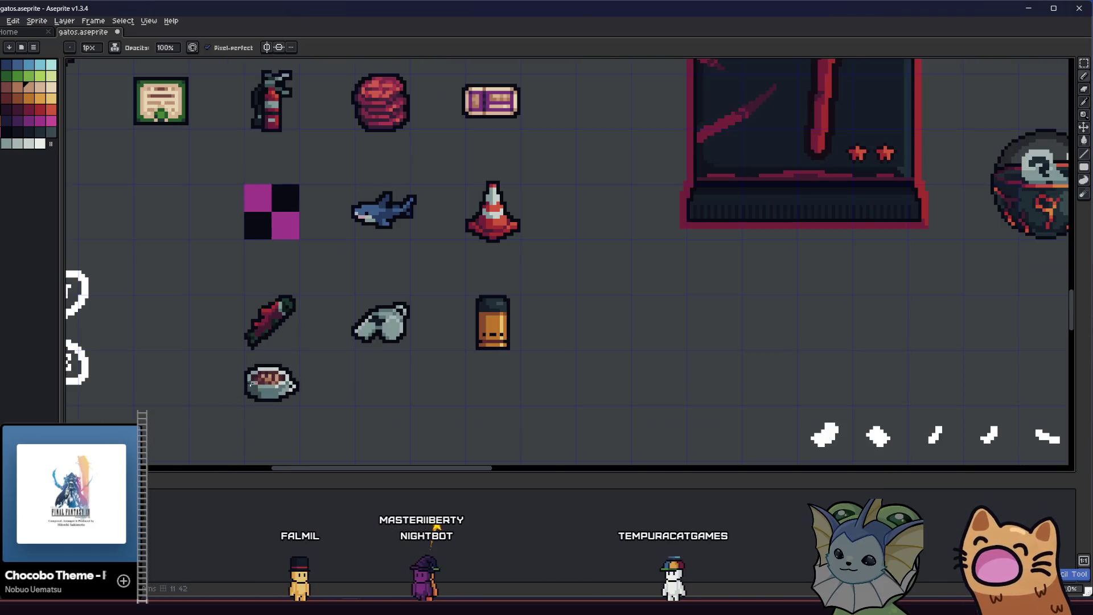
scroll(271, 383, up, 1)
scroll(273, 376, up, 1)
scroll(282, 368, up, 1)
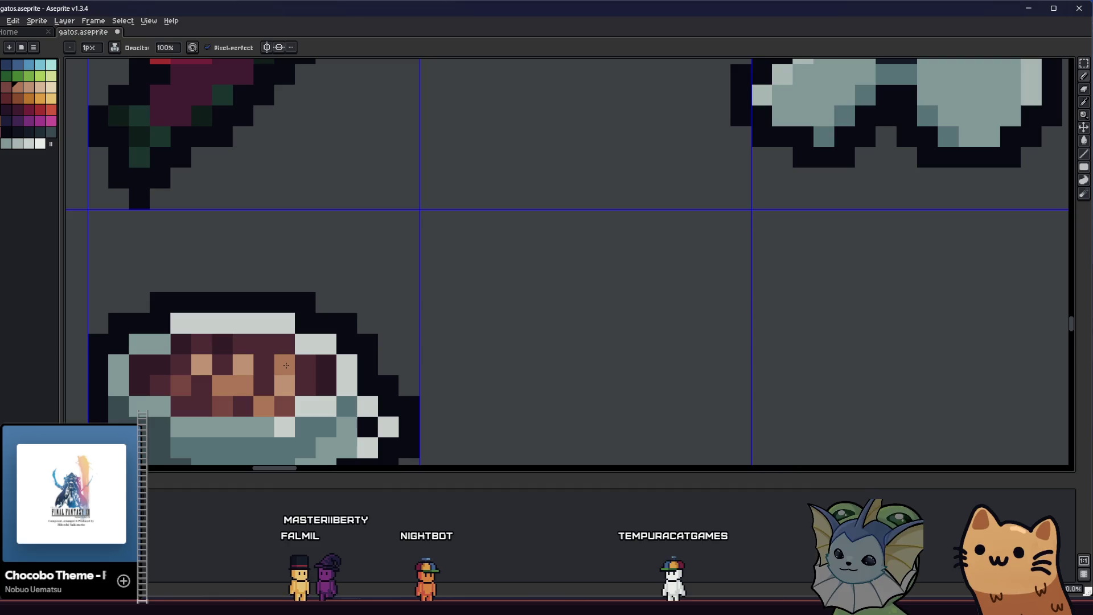
scroll(246, 379, down, 2)
scroll(246, 379, down, 3)
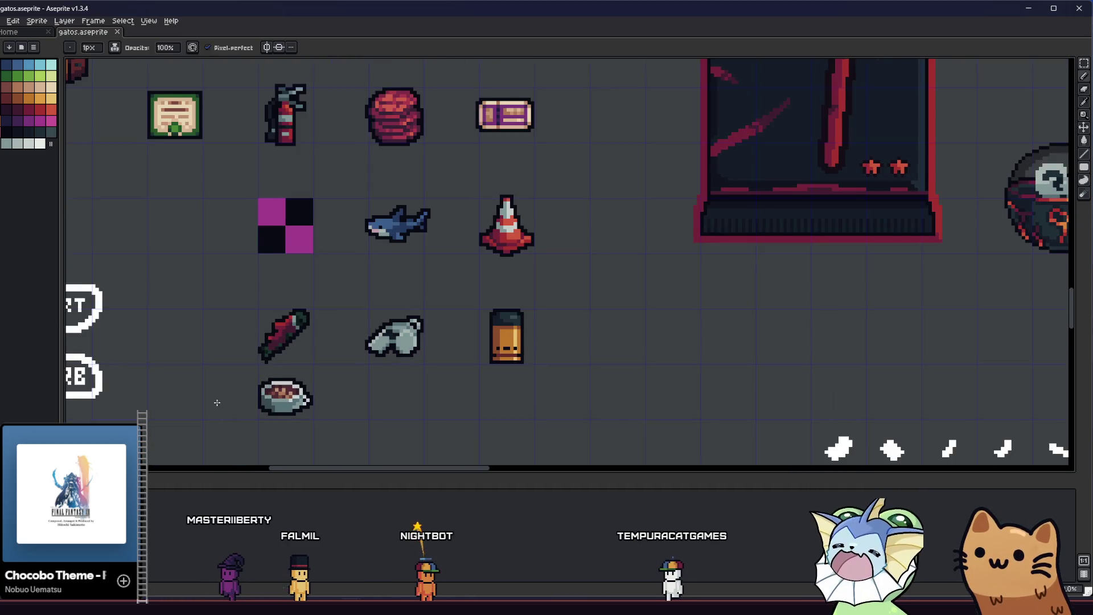